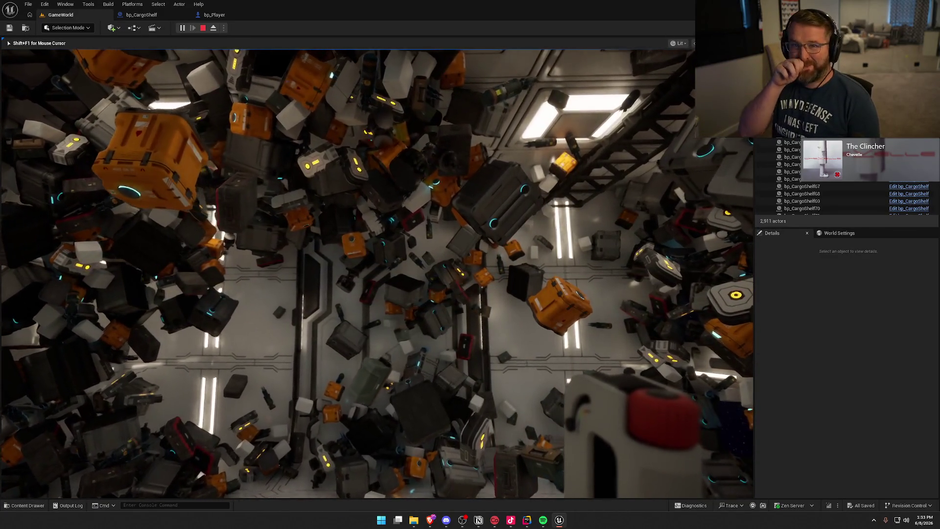
End the Play In Editor session and get back to the cargo bay level viewport.
{"action": "key", "text": "Escape"}
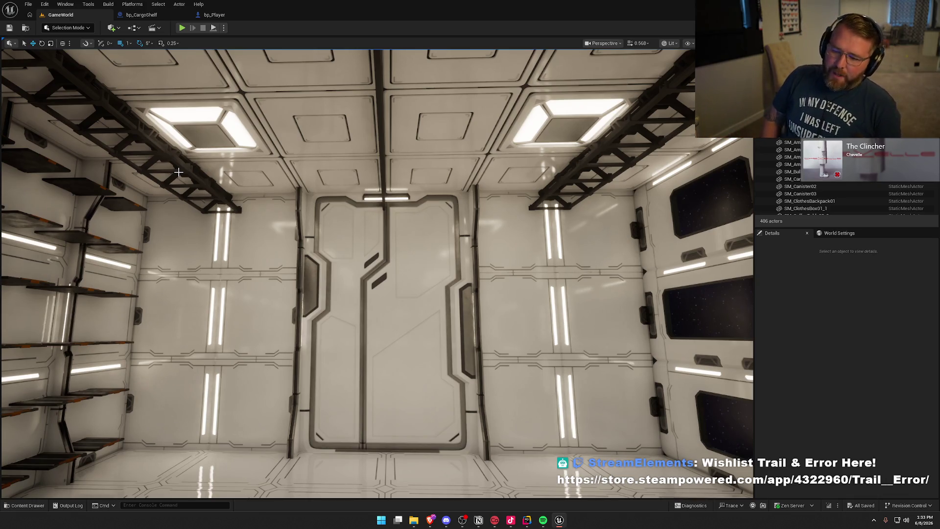
Fly the viewport camera along the room and closer to the shelf wall.
{"action": "mouse_move", "coordinate": [343, 299]}
{"action": "left_mouse_down"}
{"action": "mouse_move", "coordinate": [220, 298]}
{"action": "mouse_move", "coordinate": [172, 338]}
{"action": "left_mouse_up"}
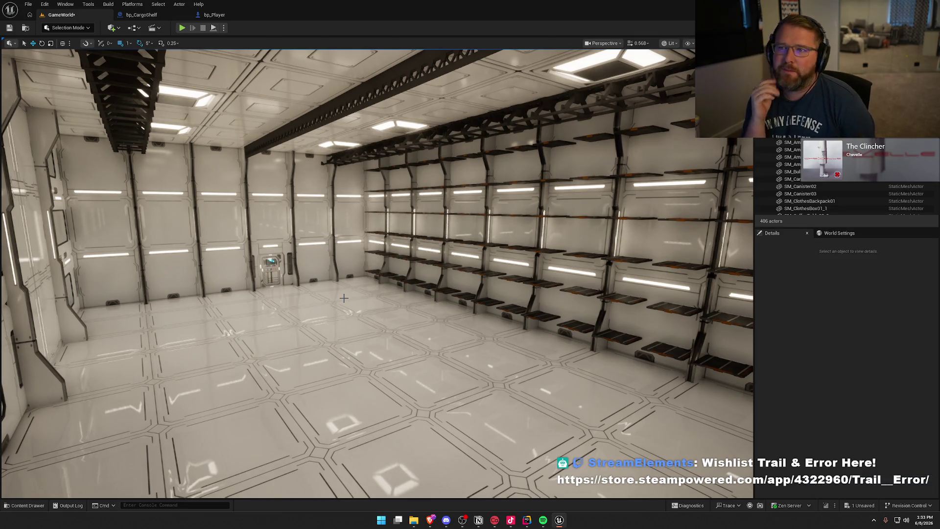
{"action": "mouse_move", "coordinate": [377, 274]}
{"action": "left_mouse_down"}
{"action": "mouse_move", "coordinate": [353, 240]}
{"action": "mouse_move", "coordinate": [386, 265]}
{"action": "left_mouse_up"}
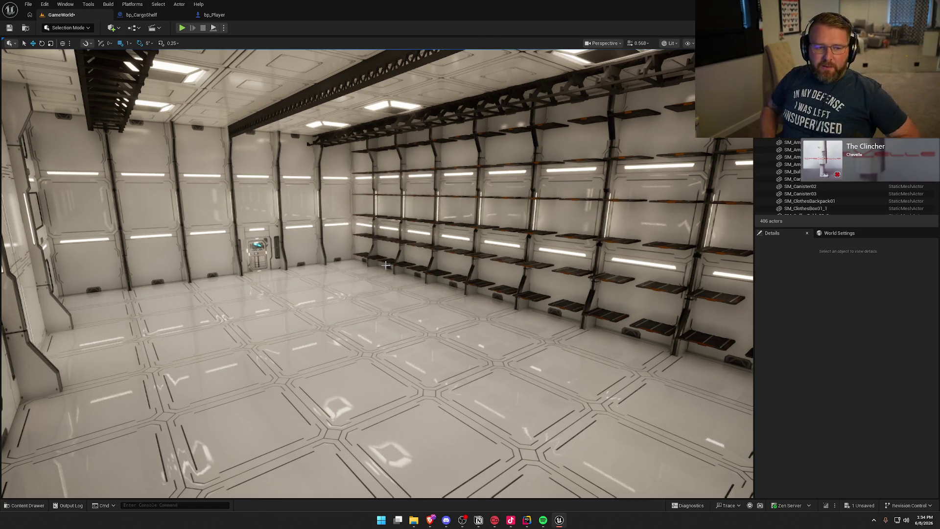
{"action": "mouse_move", "coordinate": [386, 265]}
{"action": "left_mouse_down"}
{"action": "mouse_move", "coordinate": [480, 250]}
{"action": "mouse_move", "coordinate": [355, 254]}
{"action": "mouse_move", "coordinate": [360, 241]}
{"action": "left_mouse_up"}
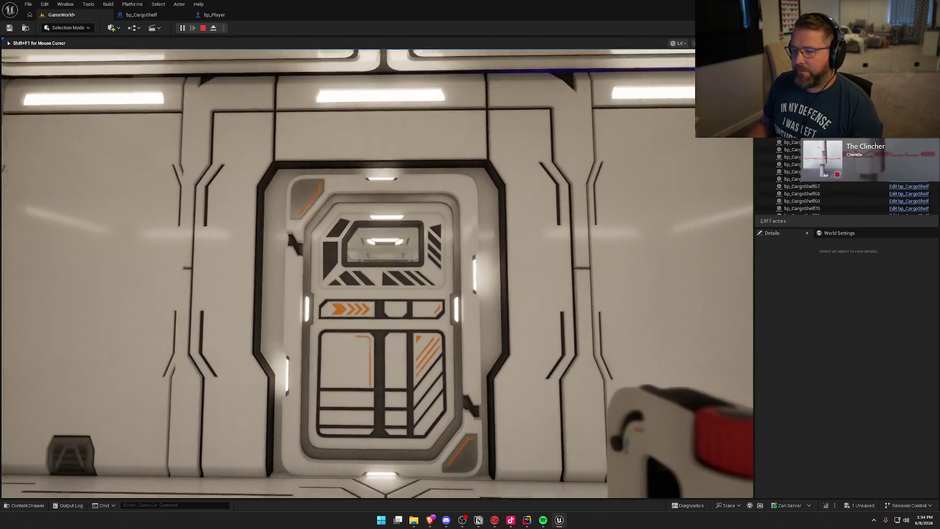
Walk through the corridors and doors into the cargo bay among the scattering crates.
{"action": "key", "text": "w"}
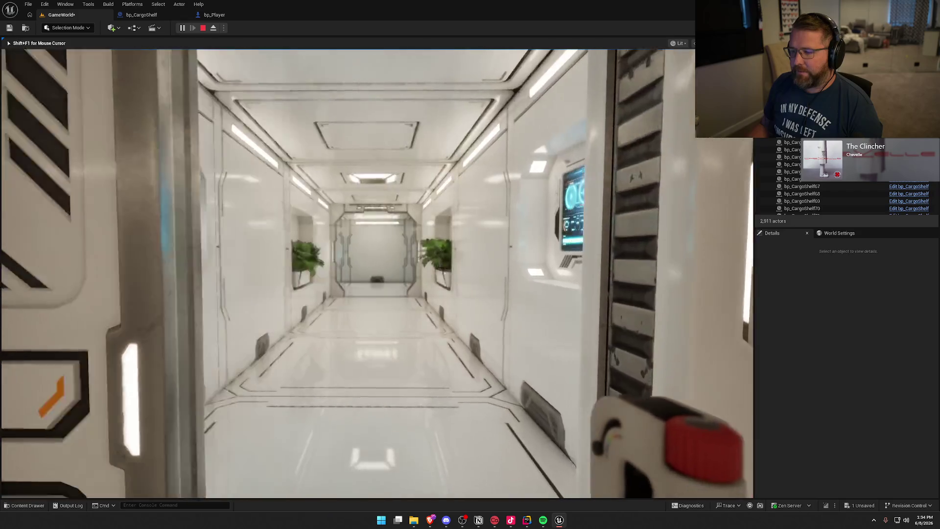
{"action": "key", "text": "w"}
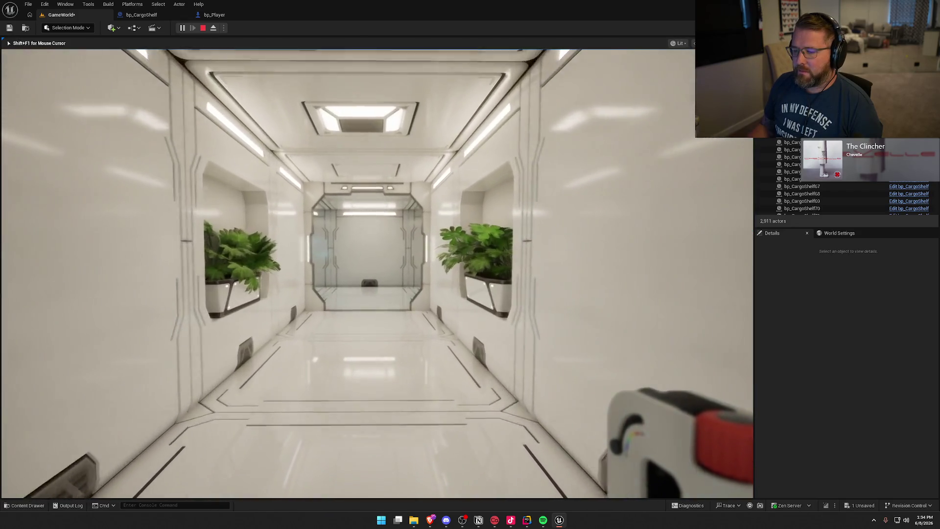
{"action": "key", "text": "w"}
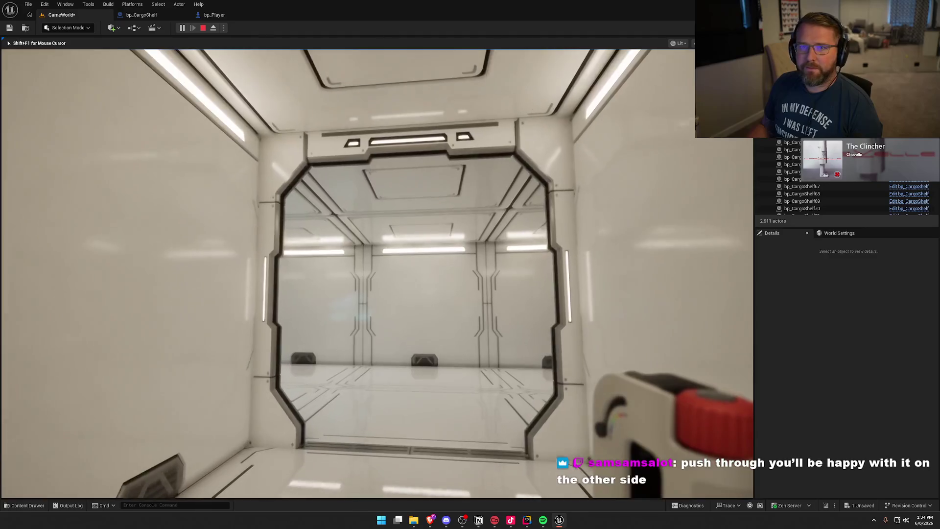
{"action": "key", "text": "w"}
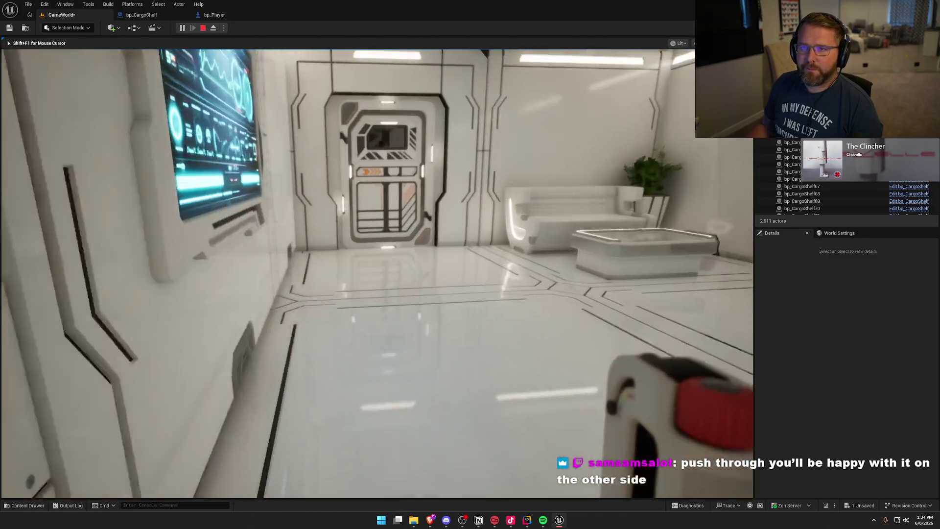
{"action": "key", "text": "w"}
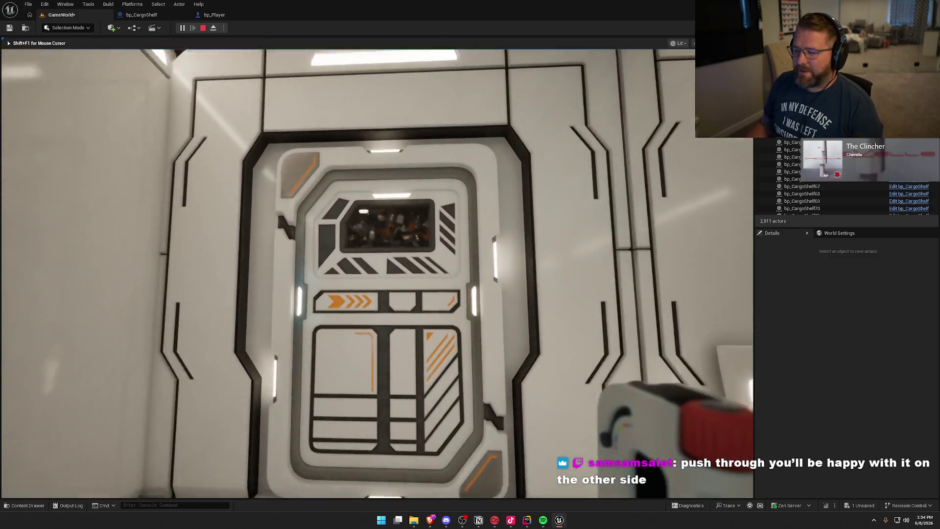
{"action": "key", "text": "w"}
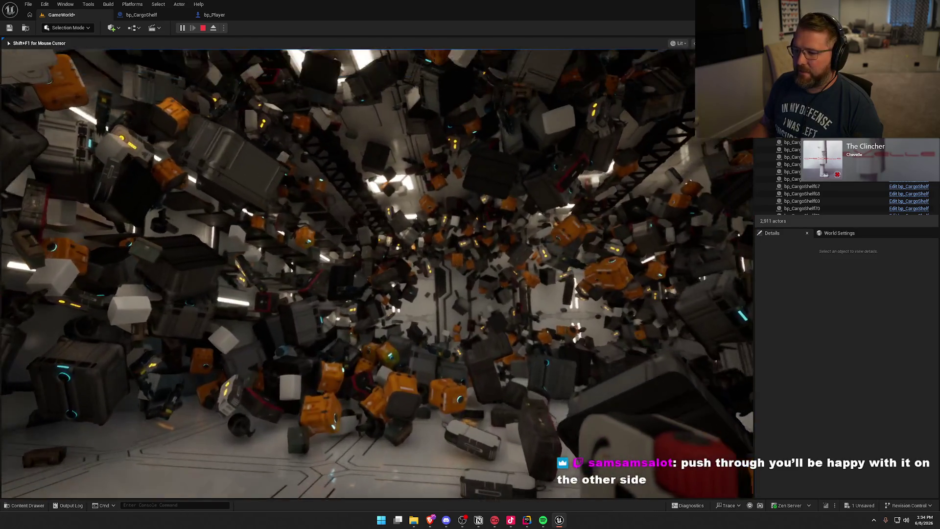
{"action": "key", "text": "w"}
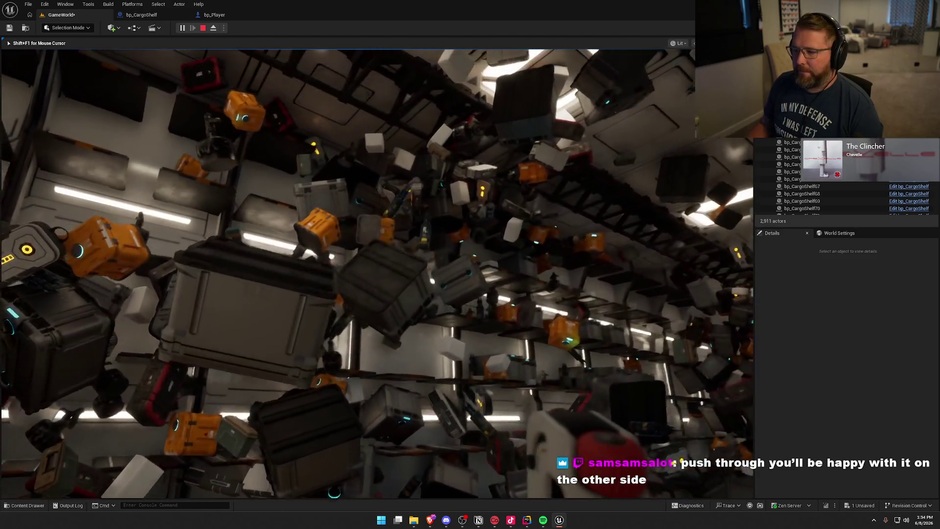
{"action": "key", "text": "w"}
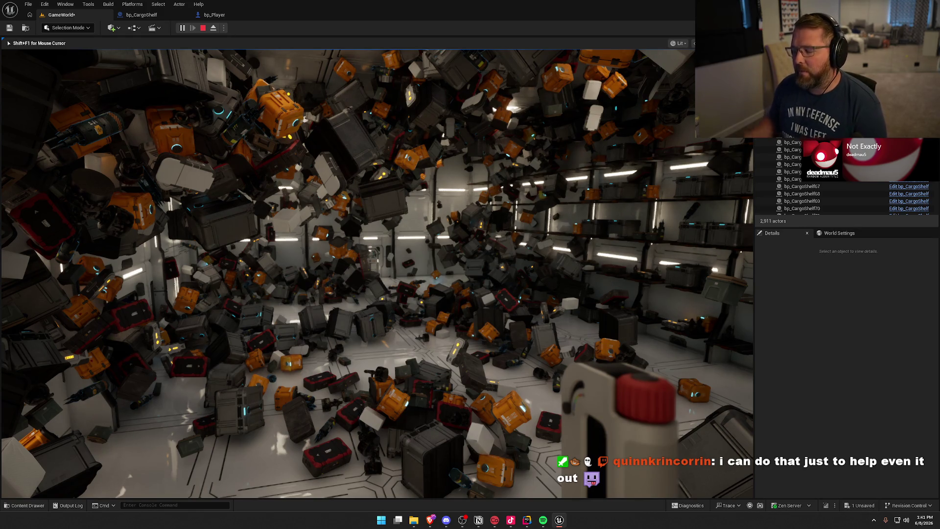
{"action": "mouse_move", "coordinate": [470, 275]}
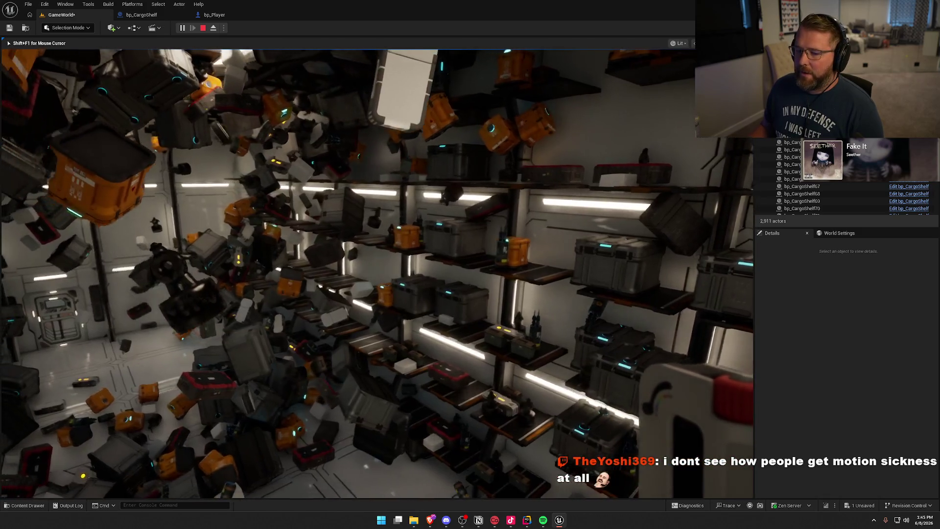
Fly among the floating crates, stop the play test, and nudge the camera toward the shelves.
{"action": "key", "text": "w"}
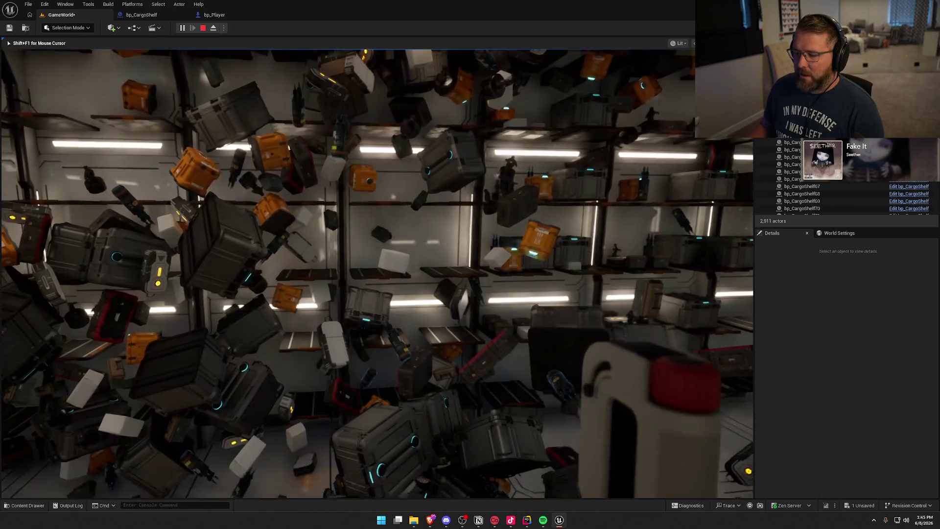
{"action": "key", "text": "Escape"}
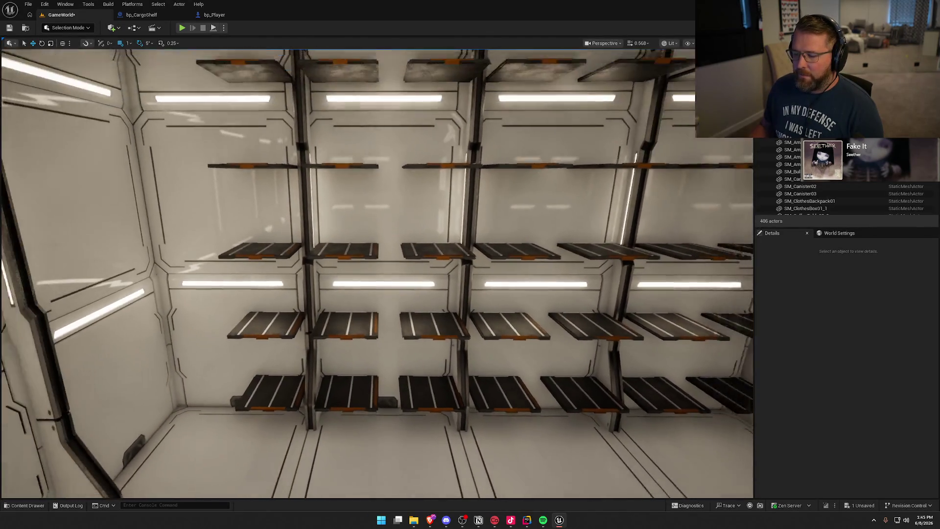
{"action": "key", "text": "Up"}
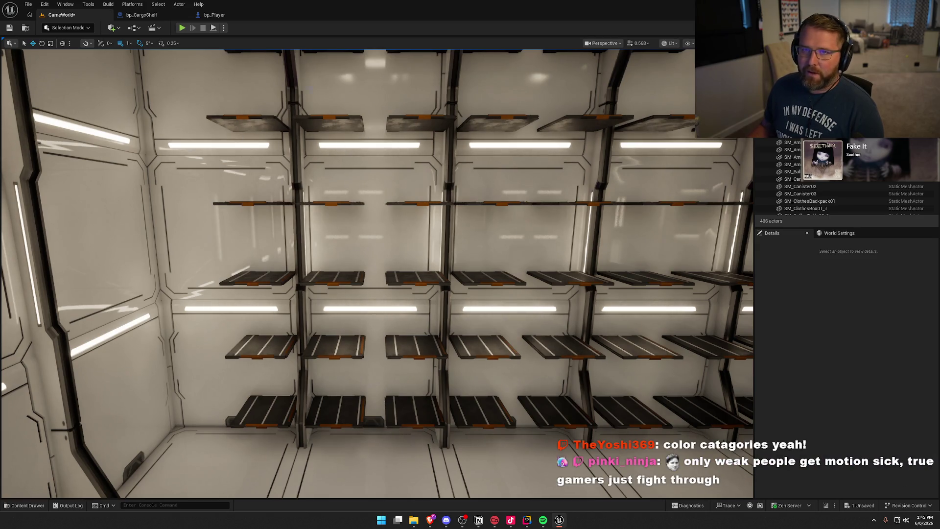
Turn the viewport to see the shelf wall diagonally.
{"action": "mouse_move", "coordinate": [370, 271]}
{"action": "left_mouse_down"}
{"action": "mouse_move", "coordinate": [461, 299]}
{"action": "mouse_move", "coordinate": [429, 263]}
{"action": "left_mouse_up"}
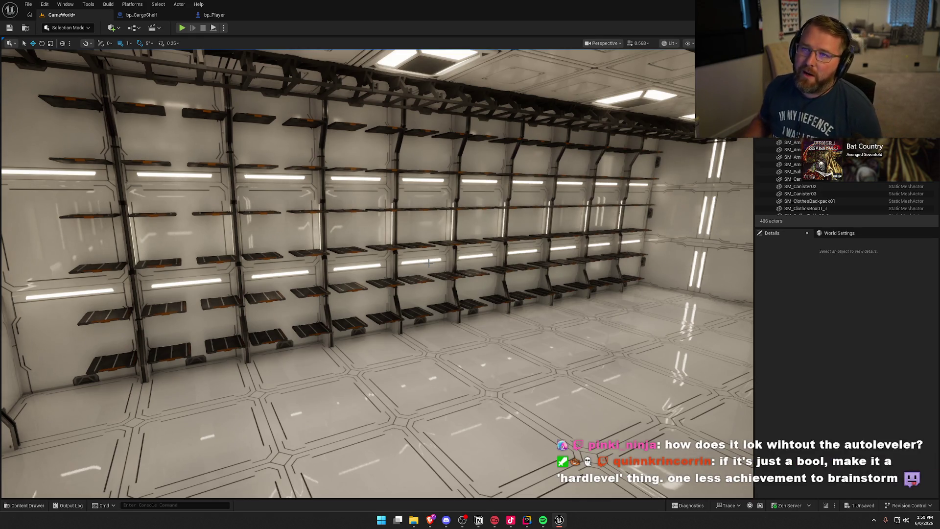
Show the bp_Player blueprint's Event Graph.
{"action": "left_click", "coordinate": [244, 16]}
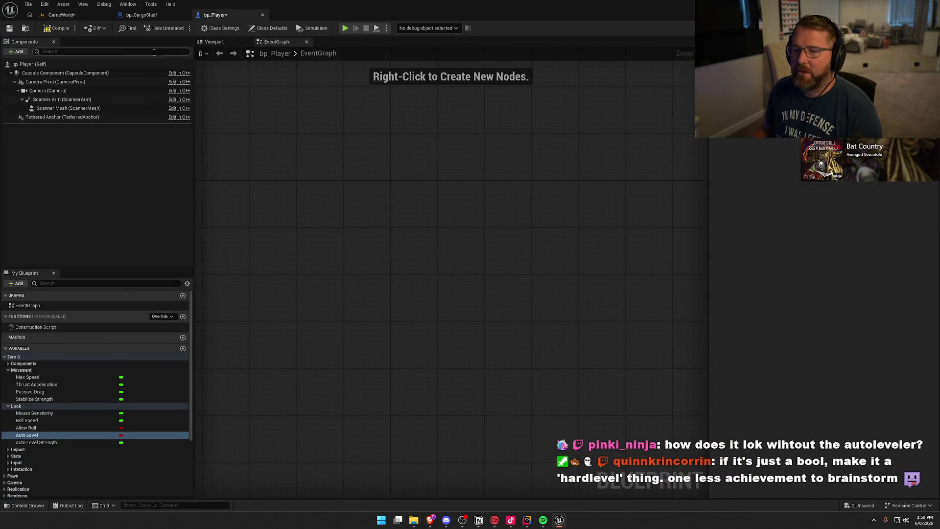
Play the GameWorld level and fly down the corridors to the door releasing the crates.
{"action": "left_click", "coordinate": [65, 16]}
{"action": "left_click", "coordinate": [181, 28]}
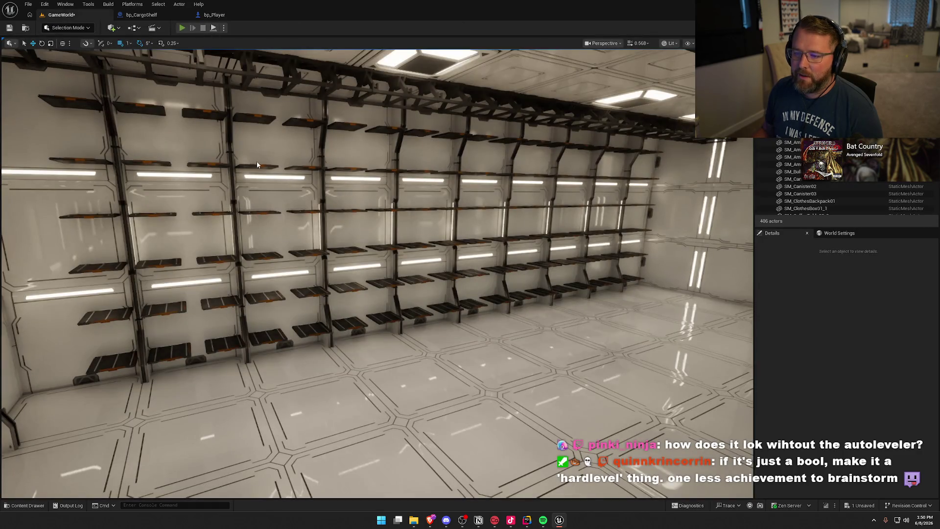
{"action": "key", "text": "w"}
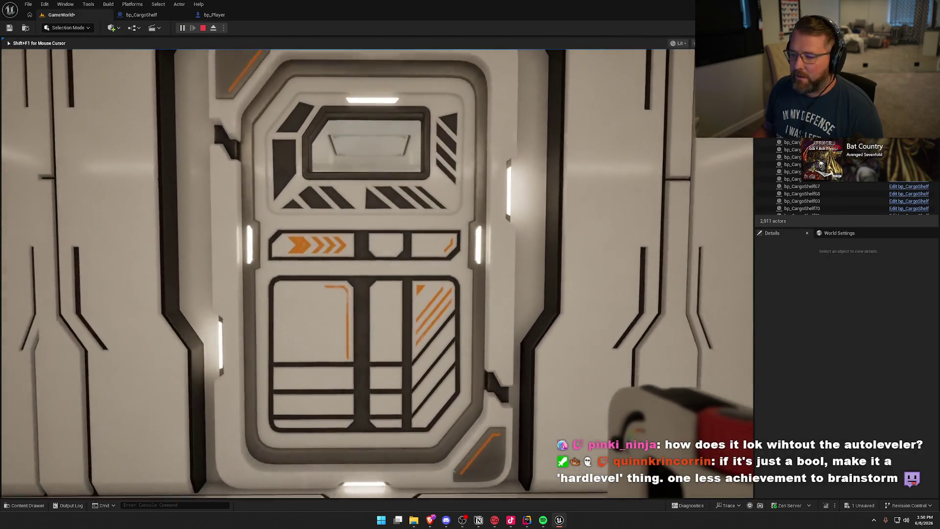
{"action": "key", "text": "w"}
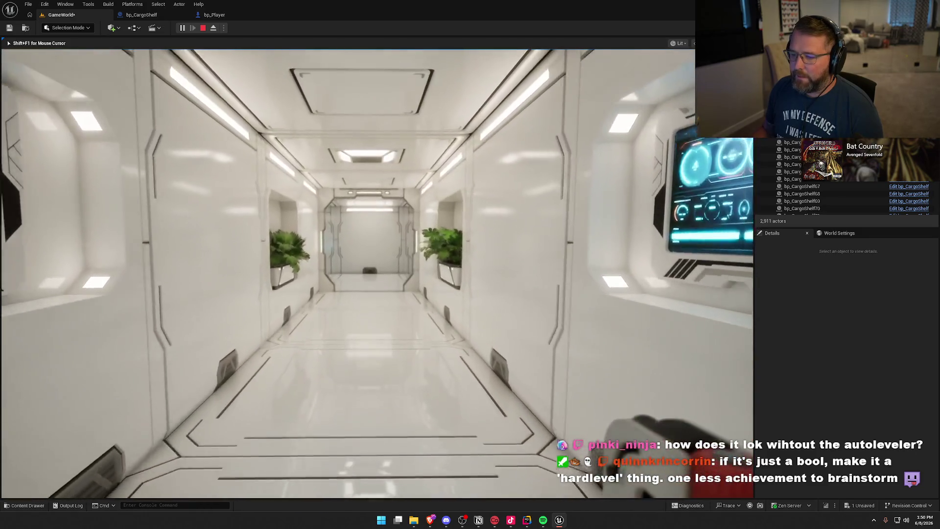
{"action": "key", "text": "w"}
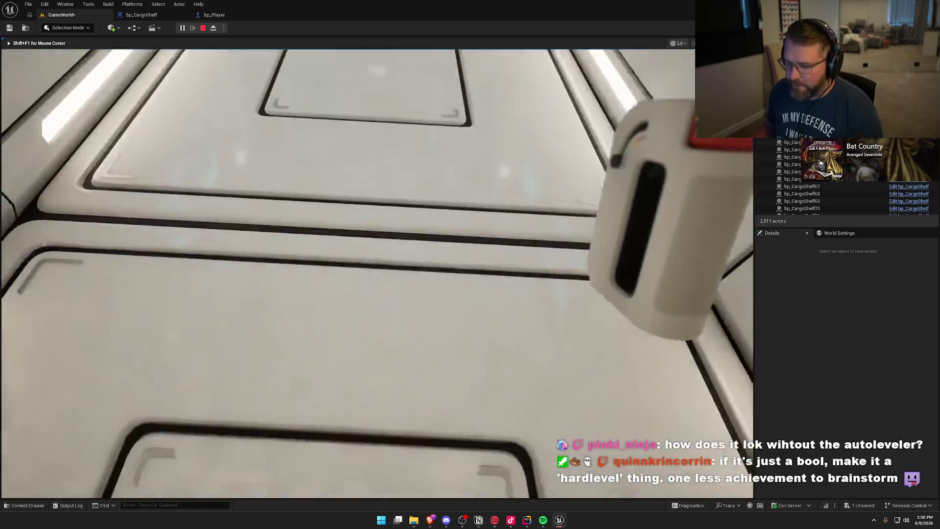
{"action": "key", "text": "w"}
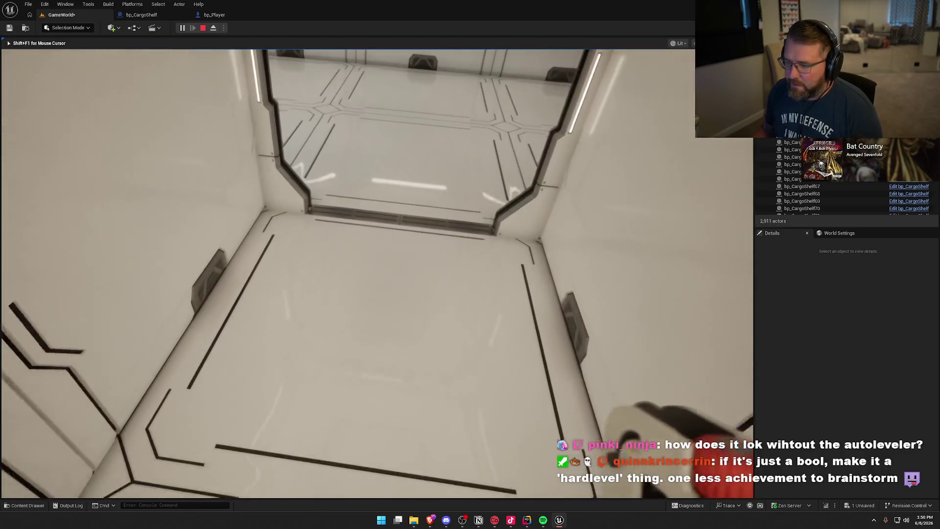
{"action": "key", "text": "w"}
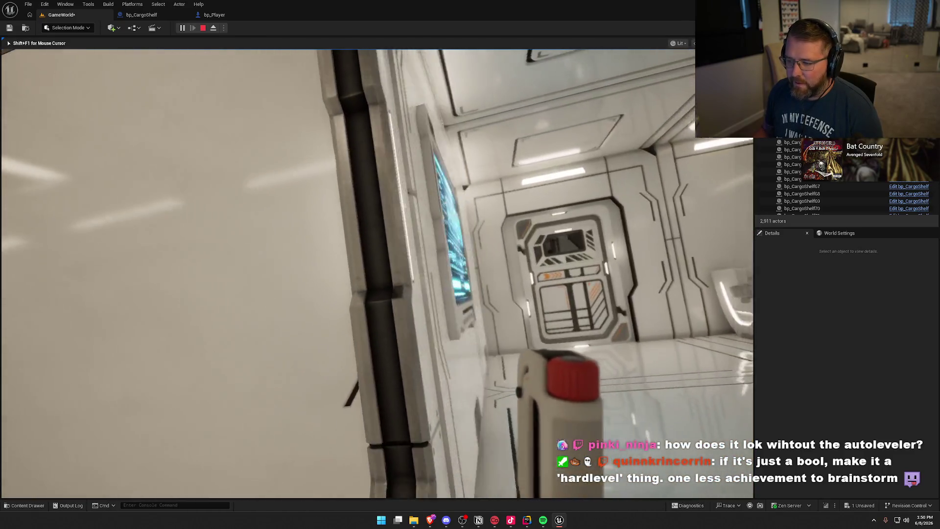
{"action": "key", "text": "w"}
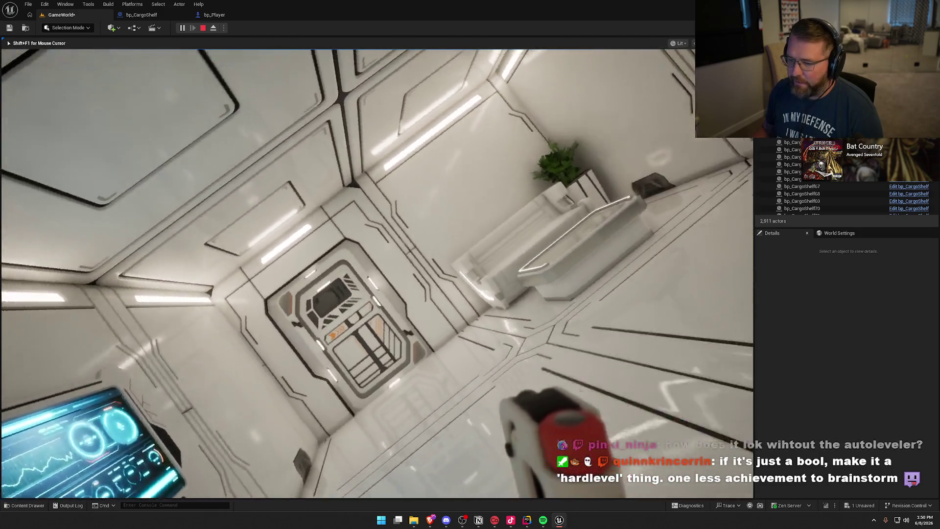
{"action": "key", "text": "w"}
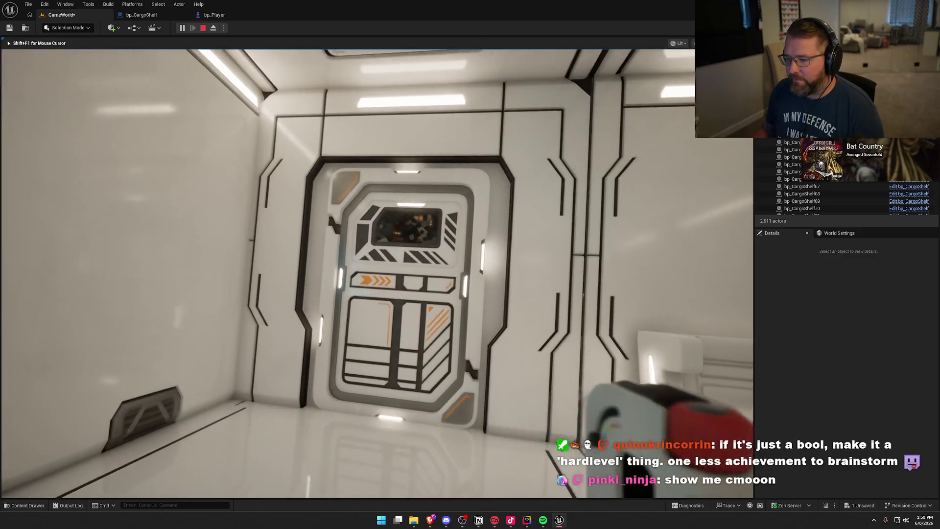
{"action": "key", "text": "w"}
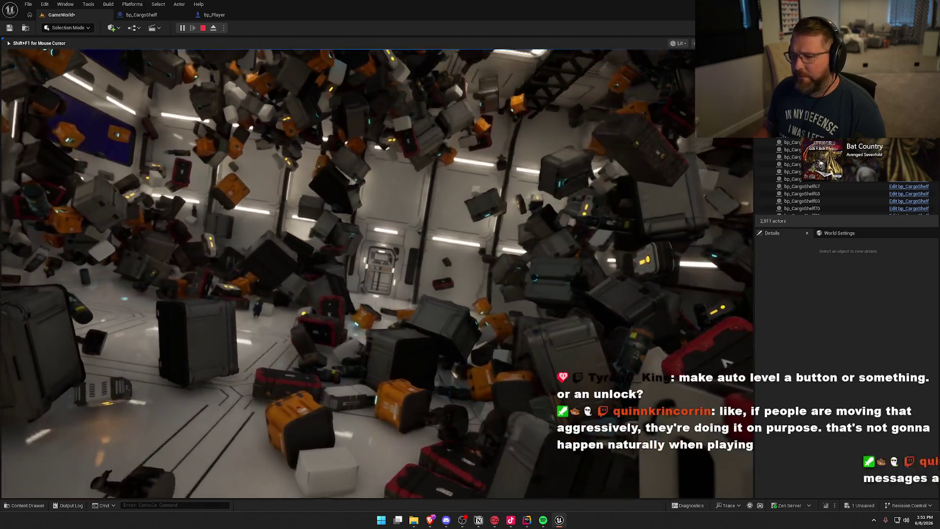
Stop the session, check the bp_Player blueprint, and start playing the level again.
{"action": "key", "text": "Escape"}
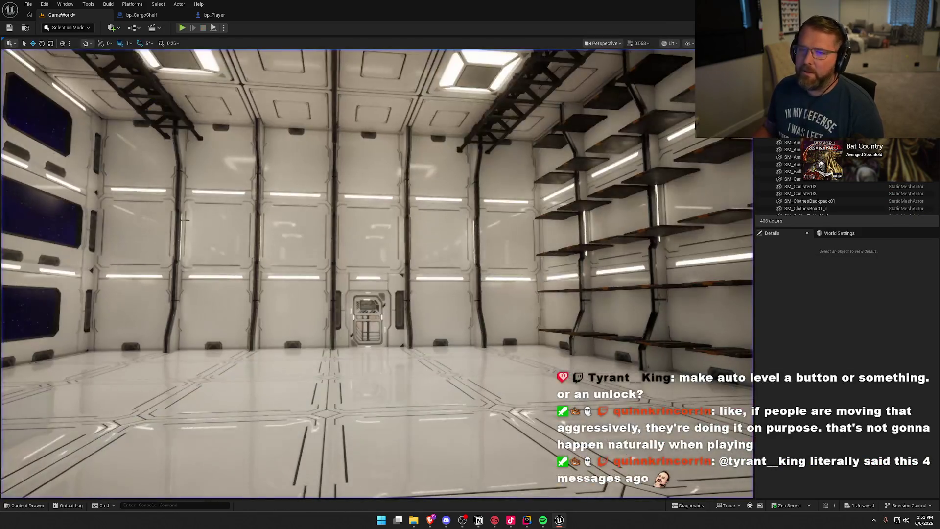
{"action": "left_click", "coordinate": [239, 17]}
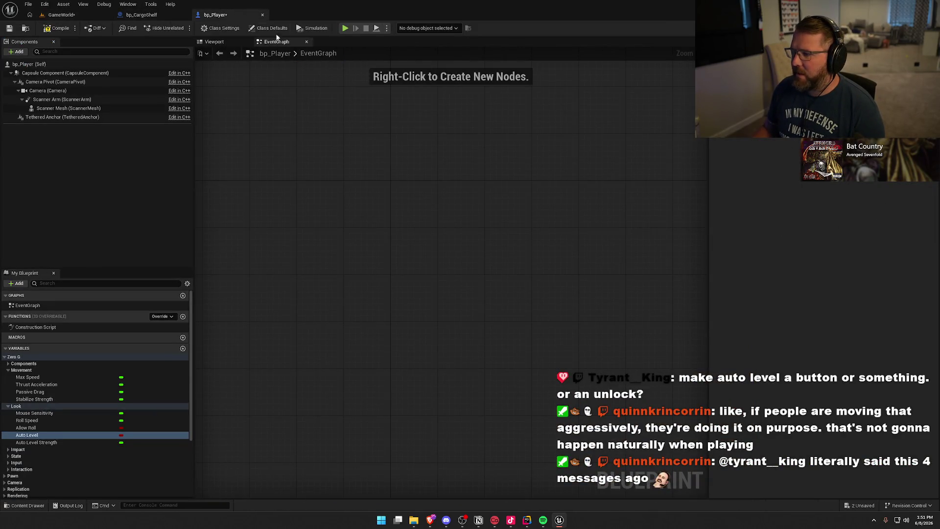
{"action": "left_click", "coordinate": [61, 14]}
{"action": "left_click", "coordinate": [182, 28]}
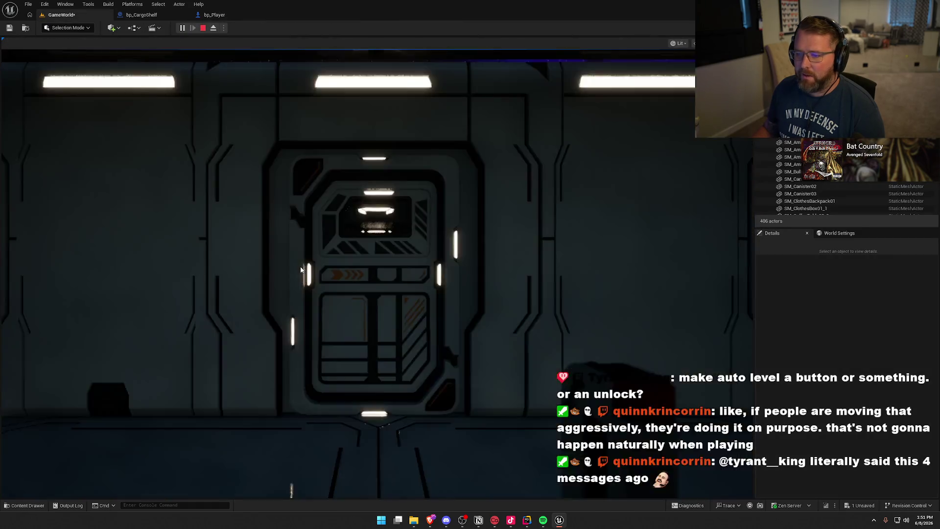
Walk down the corridor and across the lounge toward the cargo bay, then stop playing.
{"action": "key", "text": "w"}
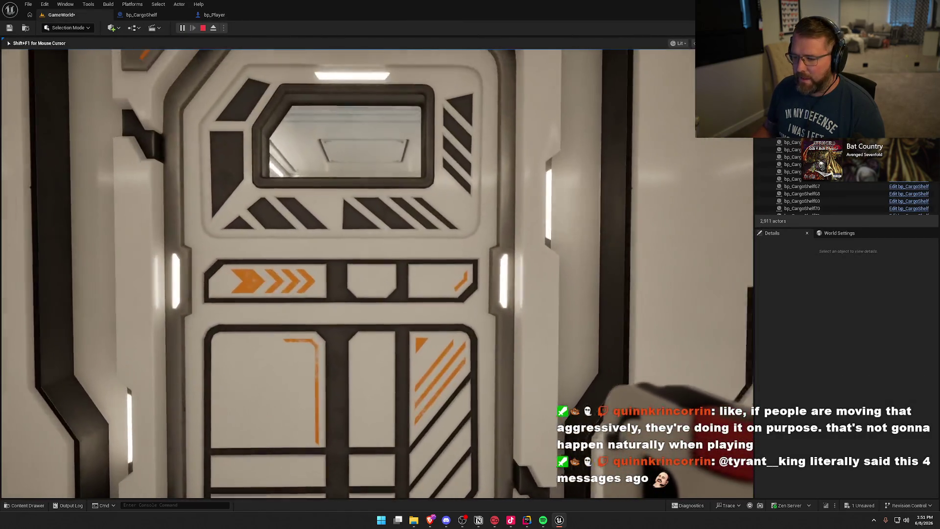
{"action": "key", "text": "w"}
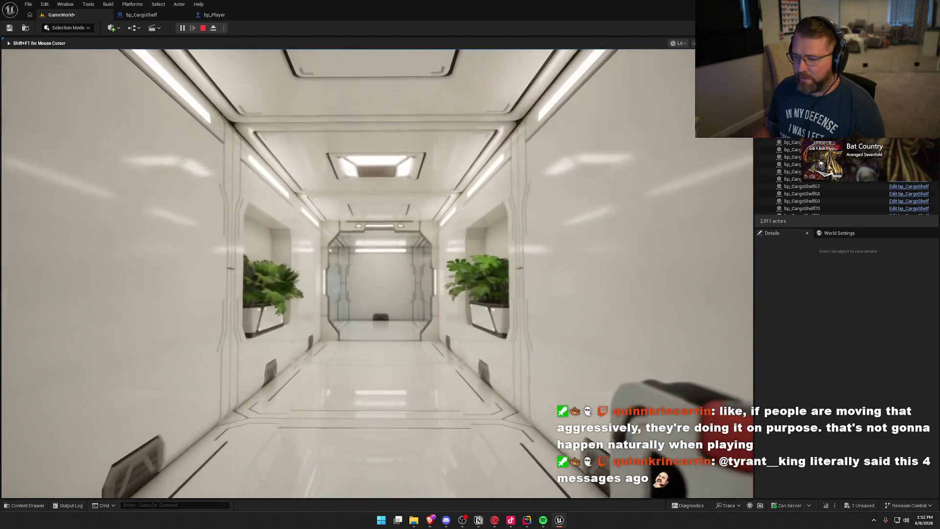
{"action": "key", "text": "w"}
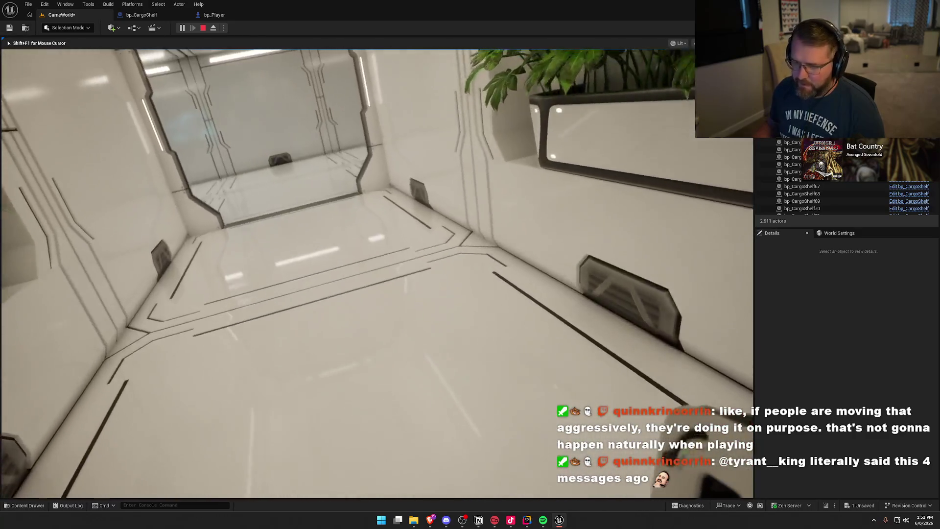
{"action": "key", "text": "w"}
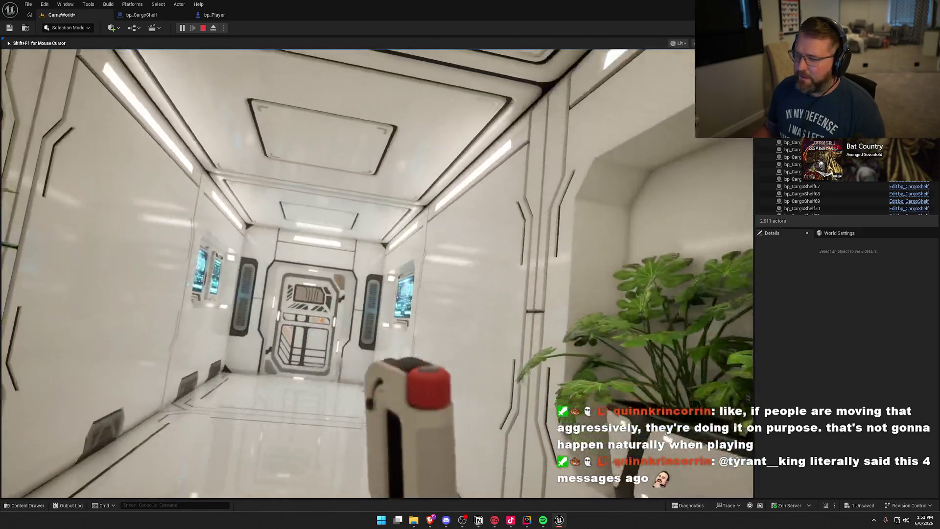
{"action": "key", "text": "w"}
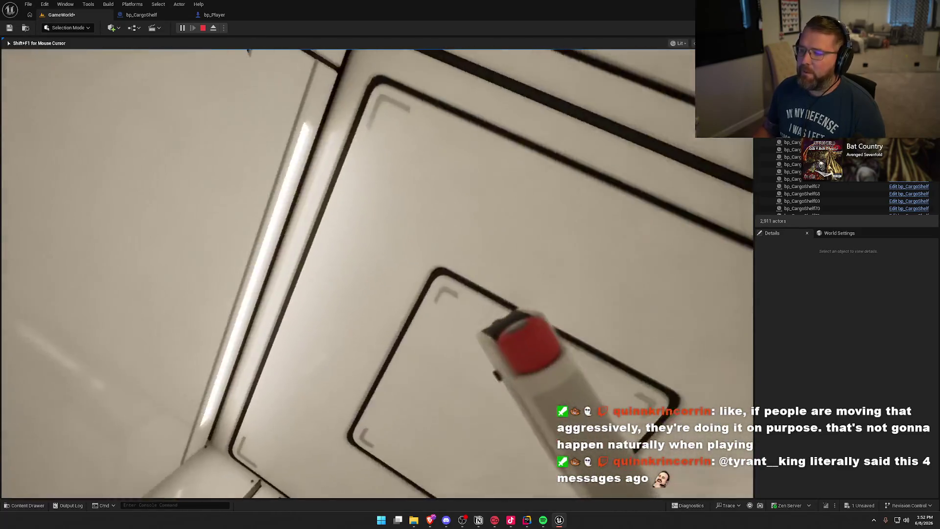
{"action": "key", "text": "w"}
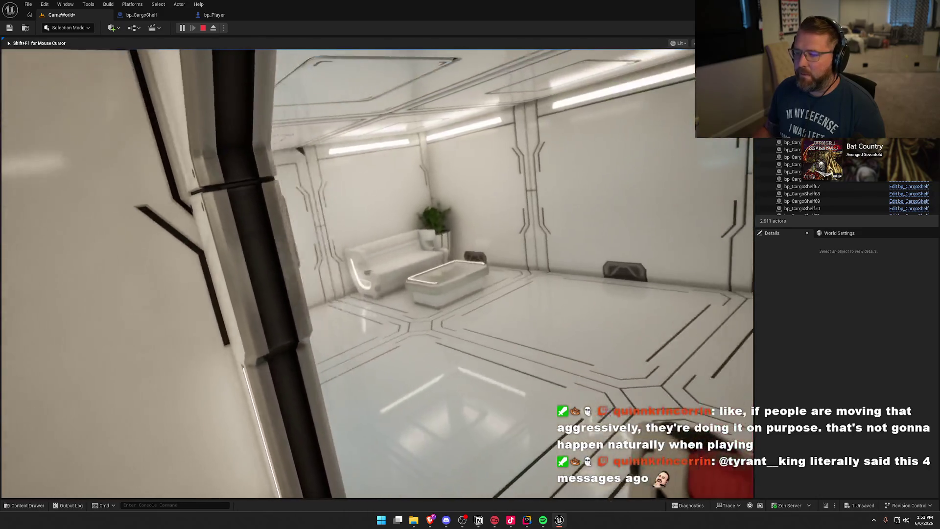
{"action": "key", "text": "w"}
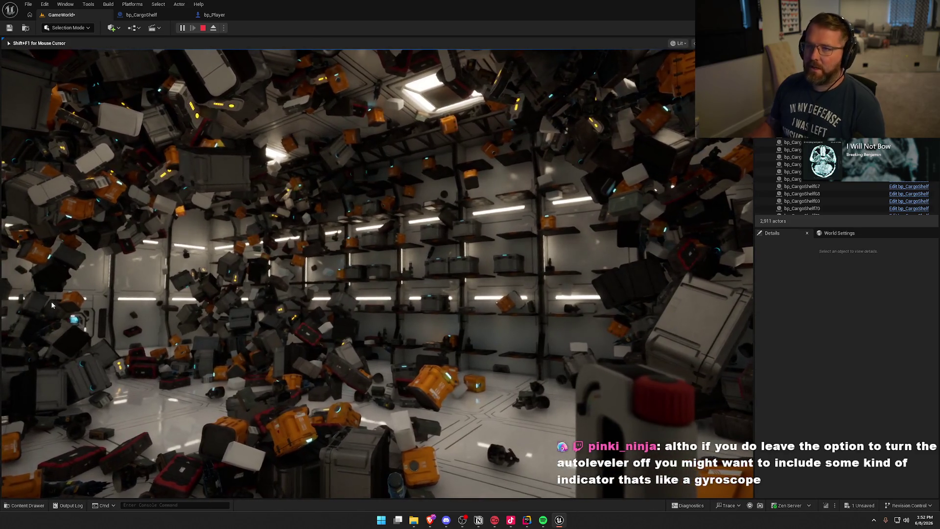
{"action": "key", "text": "Escape"}
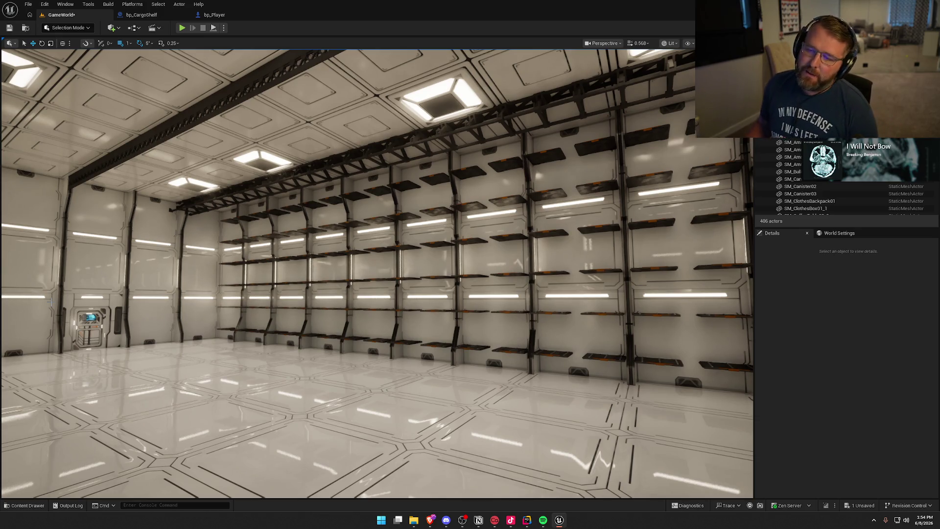
Fly up to the shelf wall and select the first eleven bottom-row bp_CargoShelf actors.
{"action": "mouse_move", "coordinate": [252, 298]}
{"action": "left_mouse_down"}
{"action": "mouse_move", "coordinate": [318, 298]}
{"action": "mouse_move", "coordinate": [244, 297]}
{"action": "mouse_move", "coordinate": [255, 306]}
{"action": "mouse_move", "coordinate": [245, 306]}
{"action": "mouse_move", "coordinate": [268, 306]}
{"action": "left_mouse_up"}
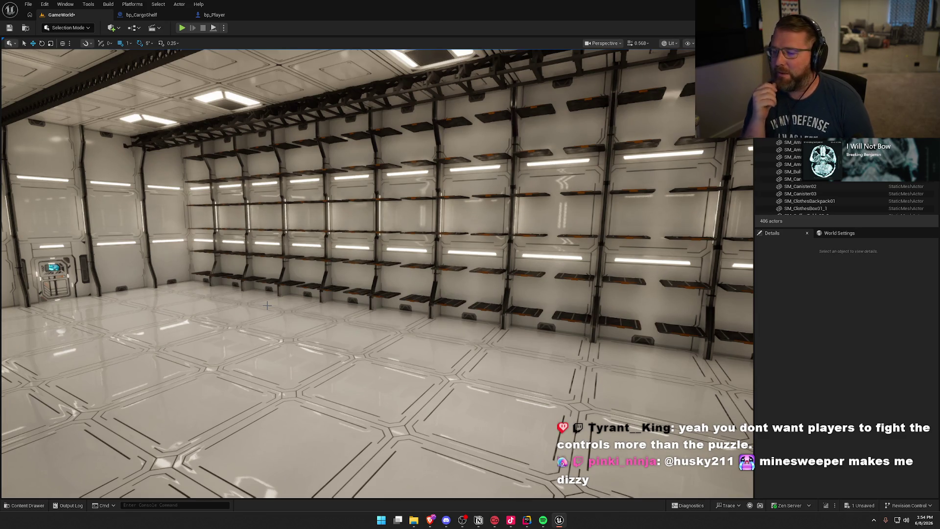
{"action": "left_click_drag", "start_coordinate": [266, 306], "coordinate": [227, 265]}
{"action": "left_click", "coordinate": [607, 283]}
{"action": "left_click", "coordinate": [537, 271], "text": "ctrl"}
{"action": "left_click", "coordinate": [463, 260], "text": "ctrl"}
{"action": "left_click", "coordinate": [401, 252], "text": "ctrl"}
{"action": "left_click", "coordinate": [340, 242], "text": "ctrl"}
{"action": "left_click", "coordinate": [292, 237], "text": "ctrl"}
{"action": "left_click", "coordinate": [240, 228], "text": "ctrl"}
{"action": "left_click", "coordinate": [191, 223], "text": "ctrl"}
{"action": "left_click", "coordinate": [162, 218], "text": "ctrl"}
{"action": "left_click", "coordinate": [126, 212], "text": "ctrl"}
{"action": "left_click", "coordinate": [87, 205], "text": "ctrl"}
Add the remaining seven bottom-row shelves and lower all 18 by 56 cm, from 92 to 36.
{"action": "mouse_move", "coordinate": [87, 205]}
{"action": "left_mouse_down"}
{"action": "mouse_move", "coordinate": [73, 216]}
{"action": "mouse_move", "coordinate": [143, 273]}
{"action": "left_mouse_up"}
{"action": "left_click", "coordinate": [89, 264], "text": "ctrl"}
{"action": "left_click", "coordinate": [161, 262], "text": "ctrl"}
{"action": "left_click", "coordinate": [236, 259], "text": "ctrl"}
{"action": "left_click", "coordinate": [301, 257], "text": "ctrl"}
{"action": "left_click", "coordinate": [372, 260], "text": "ctrl"}
{"action": "left_click", "coordinate": [441, 254], "text": "ctrl"}
{"action": "left_click", "coordinate": [509, 252], "text": "ctrl"}
{"action": "left_click_drag", "start_coordinate": [485, 213], "coordinate": [488, 237]}
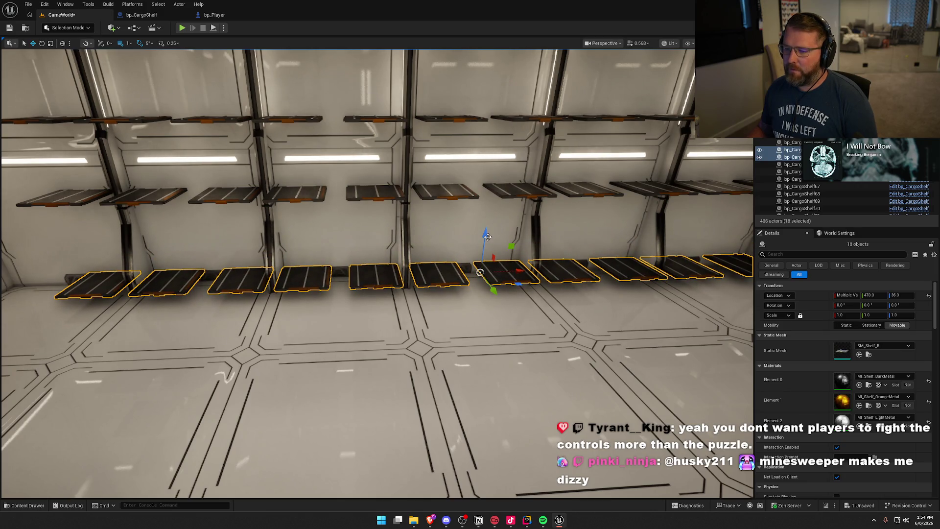
{"action": "key", "text": "Escape"}
Pull back along the shelf wall and tilt the view up toward the ceiling girders.
{"action": "scroll", "coordinate": [488, 236], "scroll_direction": "down", "scroll_amount": 10}
{"action": "mouse_move", "coordinate": [377, 274]}
{"action": "left_mouse_down"}
{"action": "mouse_move", "coordinate": [412, 255]}
{"action": "mouse_move", "coordinate": [392, 235]}
{"action": "mouse_move", "coordinate": [374, 294]}
{"action": "mouse_move", "coordinate": [374, 277]}
{"action": "left_mouse_up"}
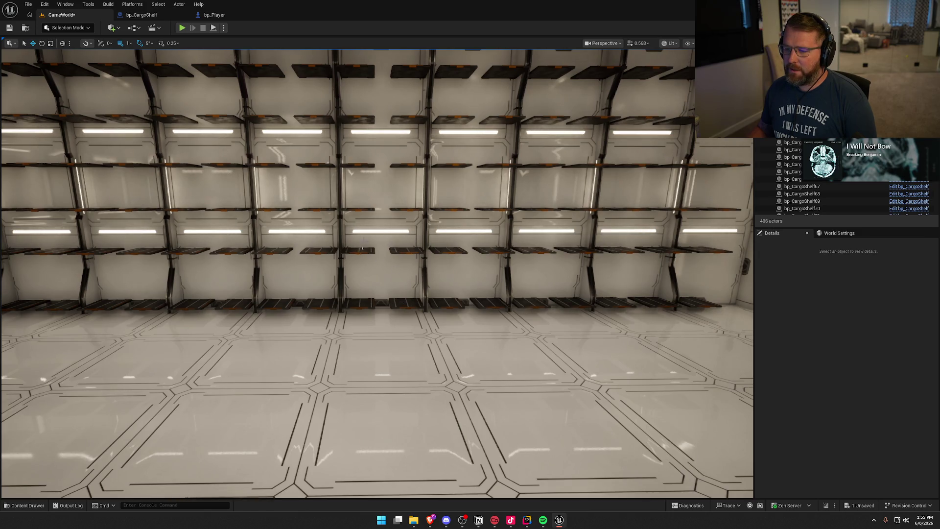
{"action": "left_click_drag", "start_coordinate": [401, 282], "coordinate": [402, 304]}
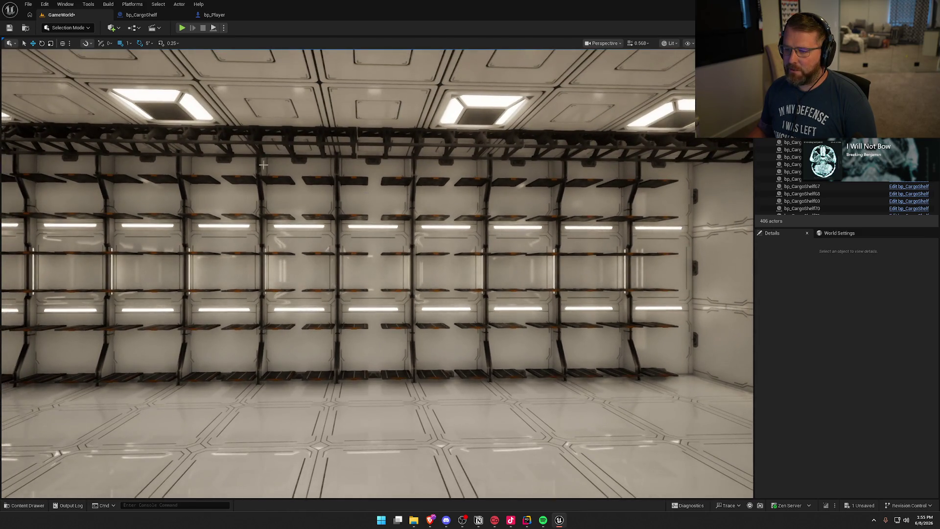
{"action": "left_click_drag", "start_coordinate": [322, 155], "coordinate": [304, 128]}
{"action": "left_click_drag", "start_coordinate": [277, 239], "coordinate": [226, 230]}
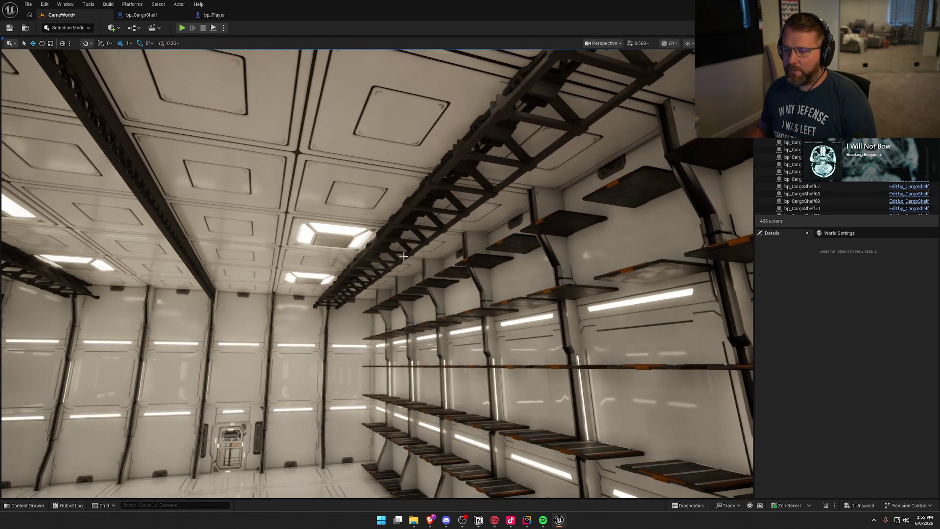
{"action": "mouse_move", "coordinate": [337, 345]}
{"action": "left_mouse_down"}
{"action": "mouse_move", "coordinate": [474, 332]}
{"action": "mouse_move", "coordinate": [353, 335]}
{"action": "mouse_move", "coordinate": [339, 345]}
{"action": "left_mouse_up"}
Slide SM_Support_Girders_Length3 along Y to 1061 and shift SM_Support_Girders_Length4 slightly back along Y.
{"action": "left_click", "coordinate": [411, 166]}
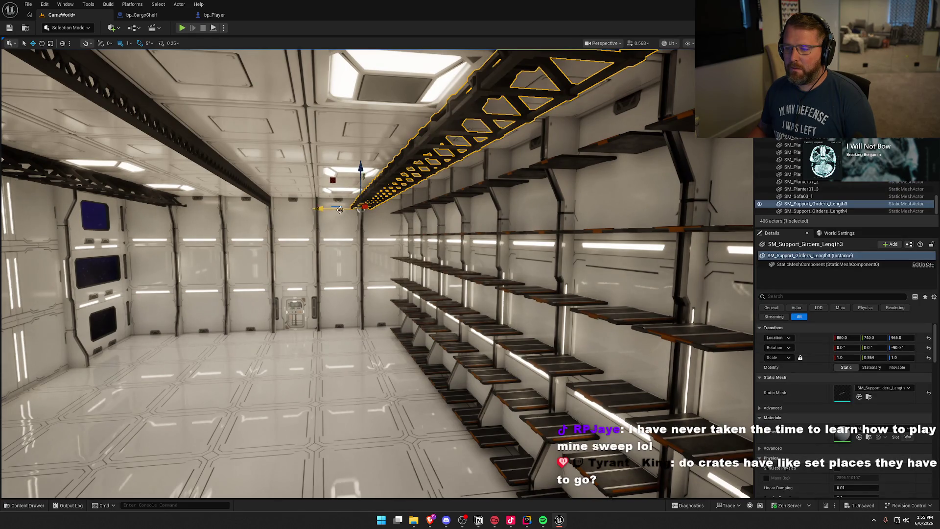
{"action": "left_click_drag", "start_coordinate": [321, 210], "coordinate": [242, 211]}
{"action": "key", "text": "Escape"}
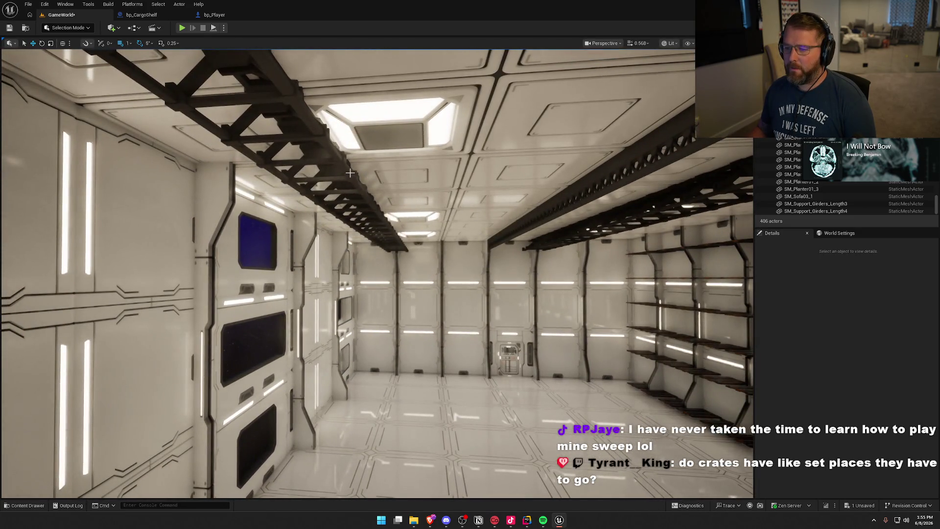
{"action": "left_click", "coordinate": [351, 173]}
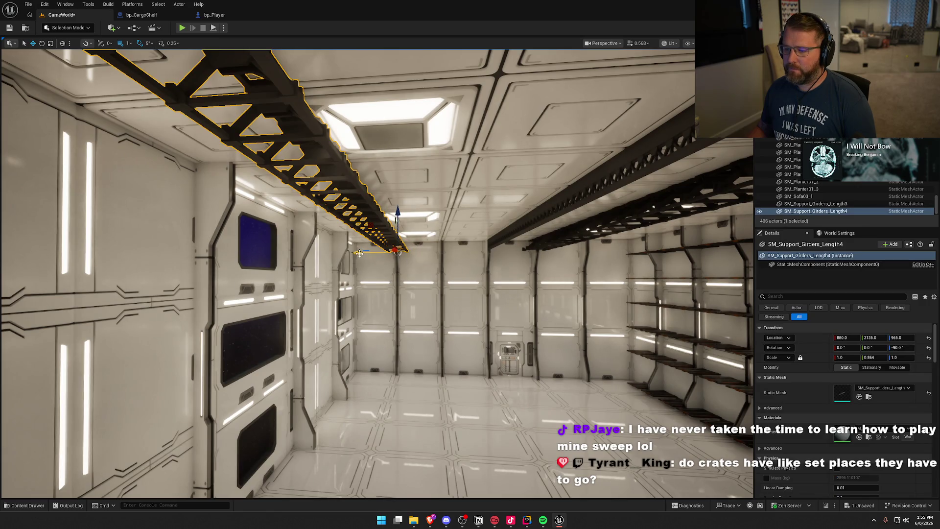
{"action": "left_click_drag", "start_coordinate": [396, 251], "coordinate": [400, 250]}
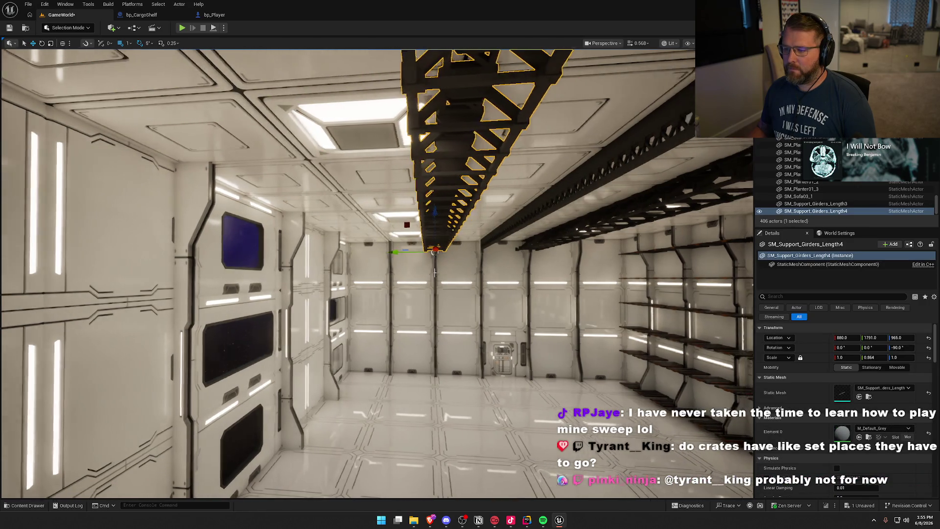
{"action": "key", "text": "Escape"}
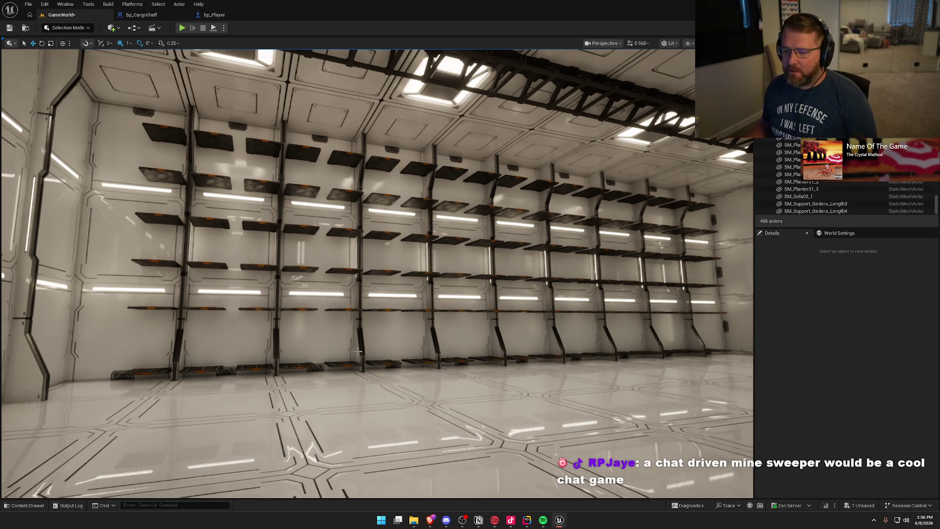
{"action": "left_click_drag", "start_coordinate": [398, 302], "coordinate": [308, 297]}
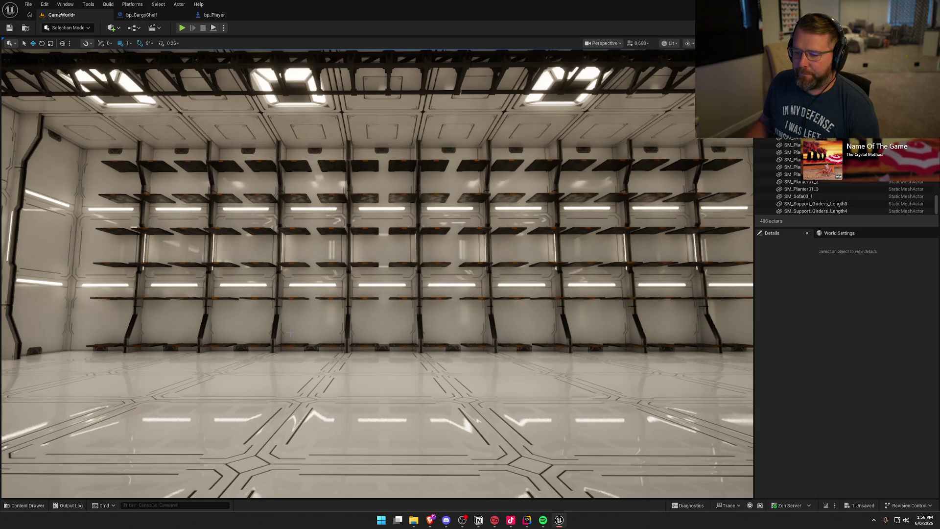
{"action": "key", "text": "w"}
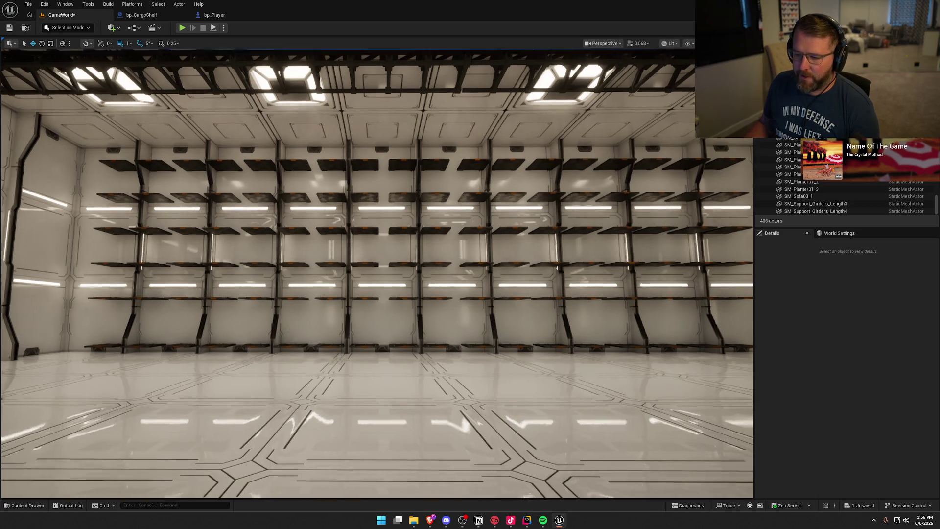
Fly past the yellow crates into the white hold, close to the lower middle shelf, then back off.
{"action": "key", "text": "w"}
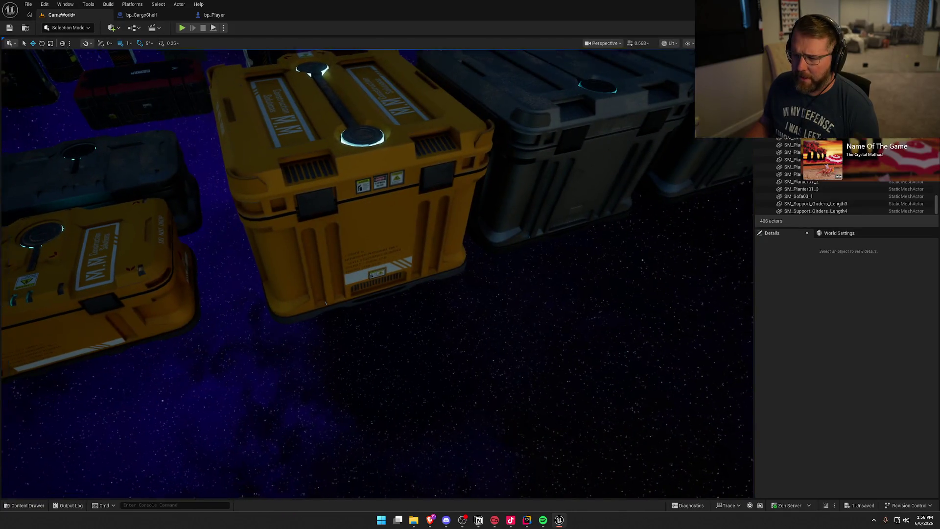
{"action": "scroll", "coordinate": [389, 300], "scroll_direction": "down", "scroll_amount": 5}
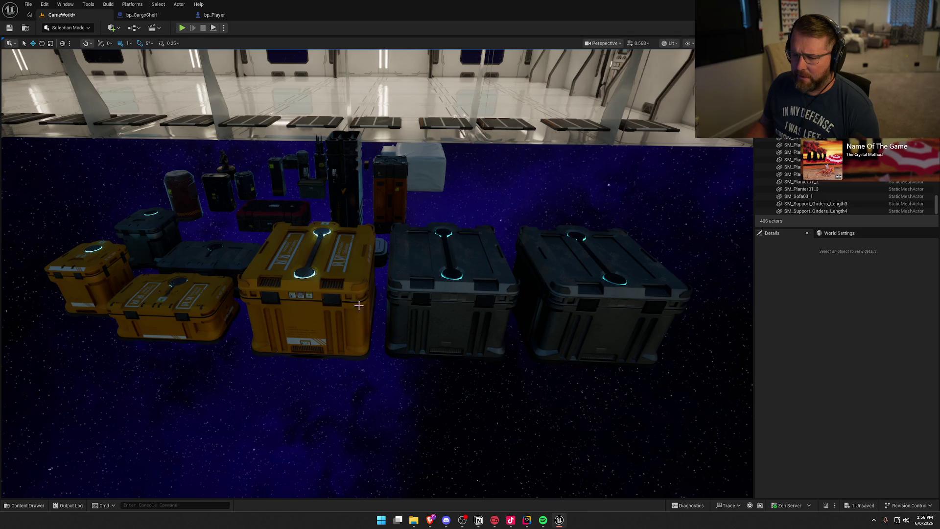
{"action": "key", "text": "w"}
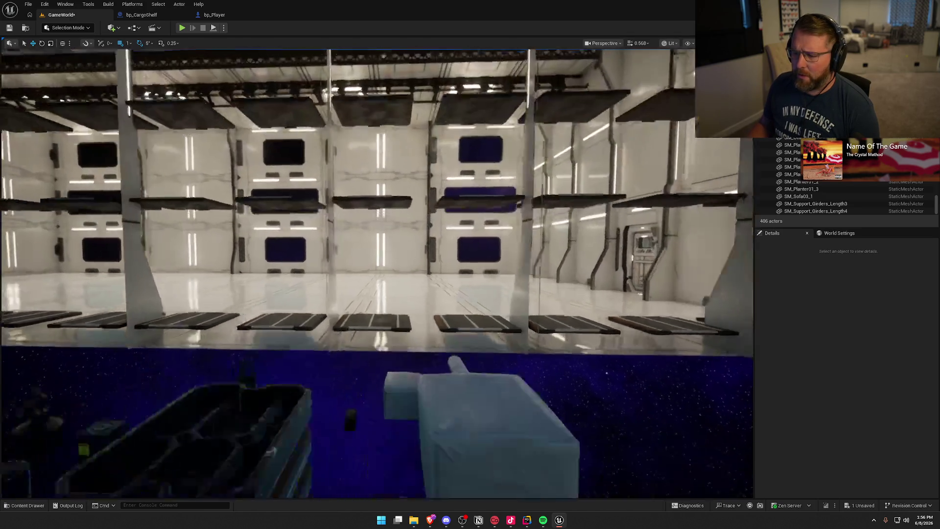
{"action": "key", "text": "q"}
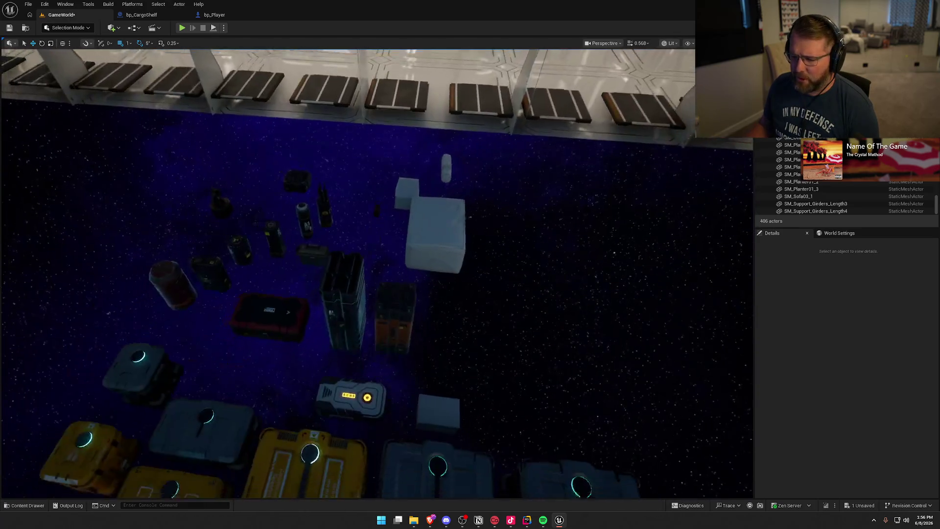
{"action": "key", "text": "w"}
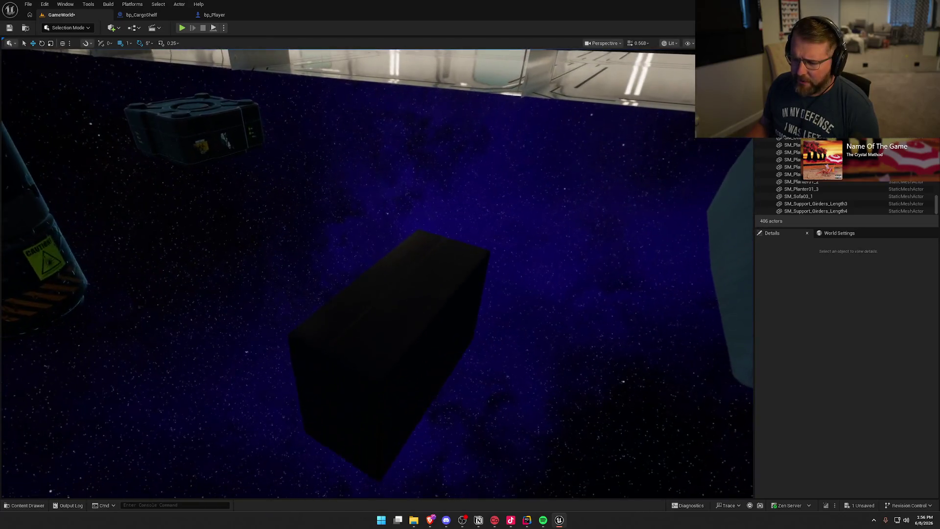
{"action": "key", "text": "w"}
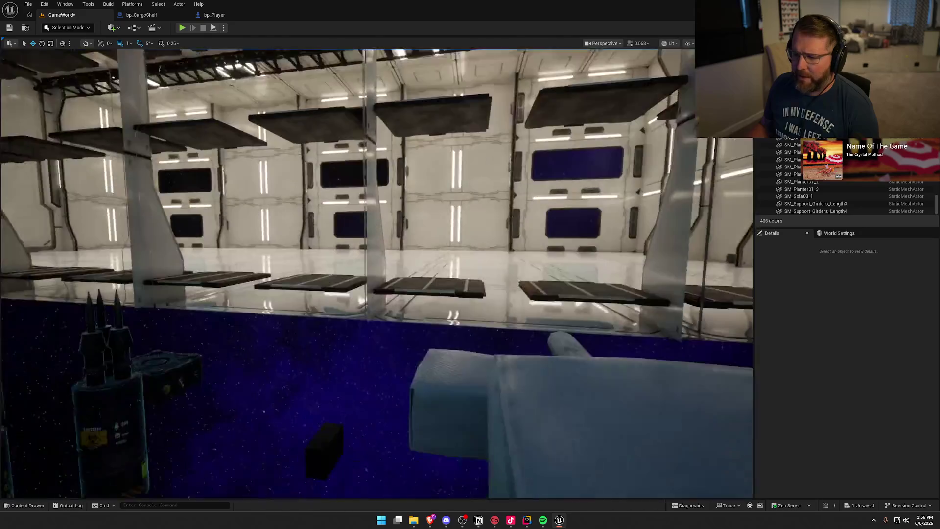
{"action": "key", "text": "Left"}
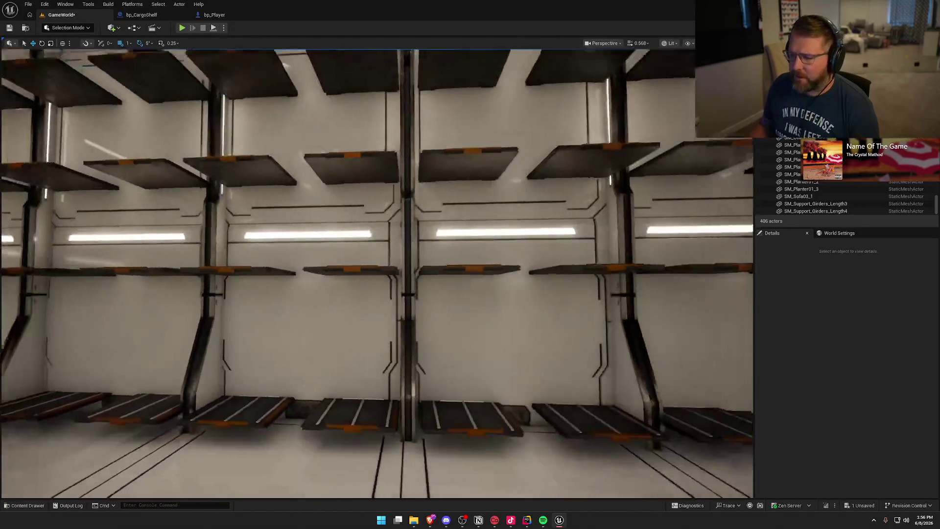
{"action": "key", "text": "w"}
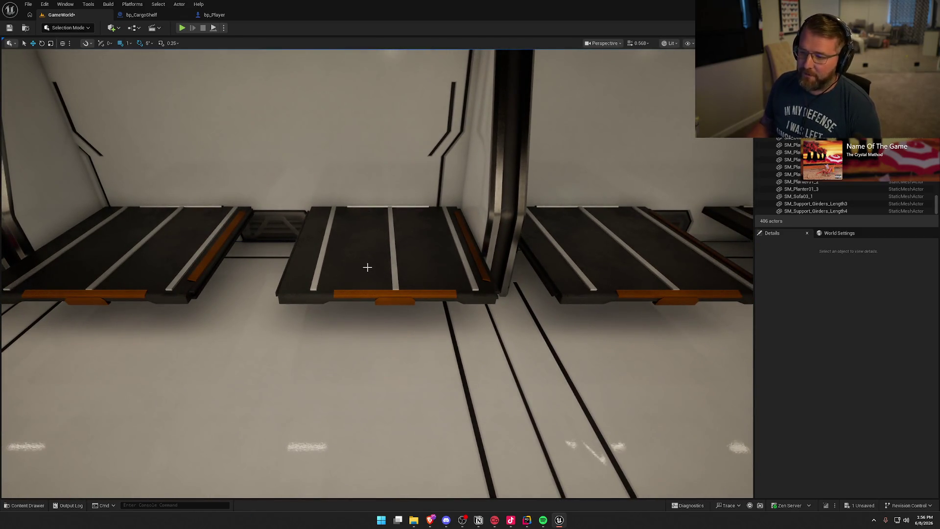
{"action": "key", "text": "s"}
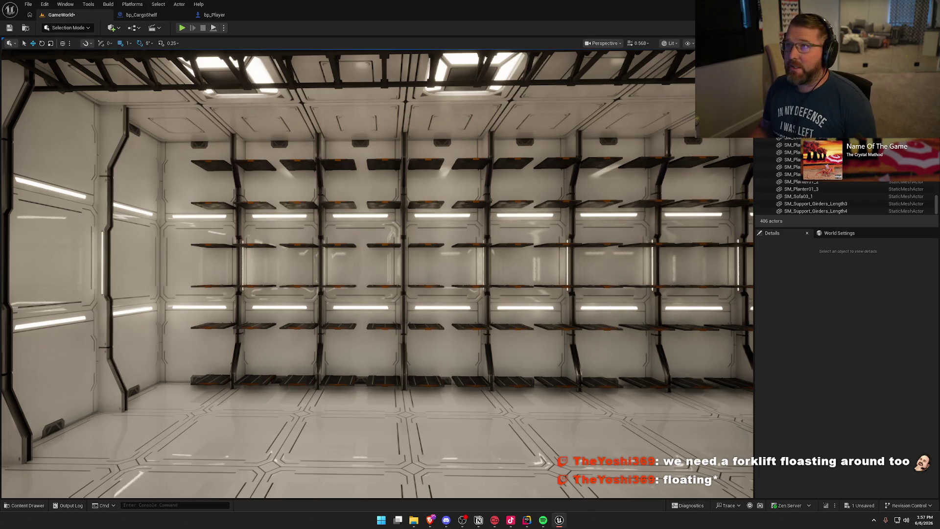
Orbit around the cargo-bay shelving wall from several angles, then fly back toward the crates.
{"action": "key", "text": "w"}
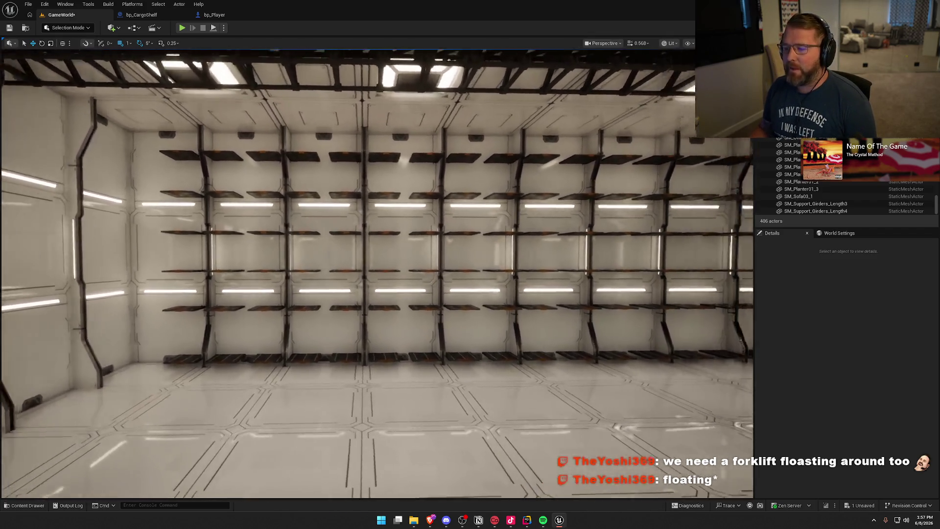
{"action": "left_click_drag", "start_coordinate": [430, 337], "coordinate": [430, 337]}
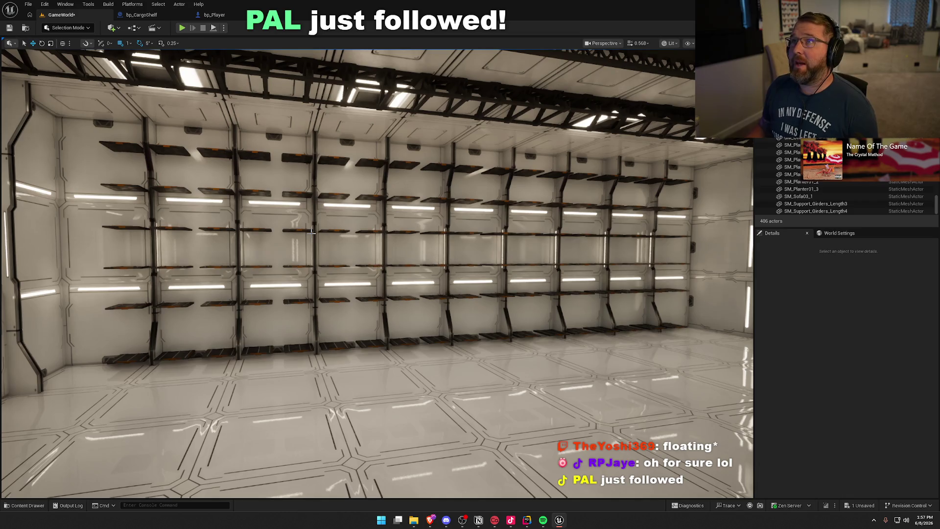
{"action": "mouse_move", "coordinate": [385, 221]}
{"action": "left_mouse_down"}
{"action": "mouse_move", "coordinate": [451, 196]}
{"action": "mouse_move", "coordinate": [323, 220]}
{"action": "mouse_move", "coordinate": [389, 219]}
{"action": "left_mouse_up"}
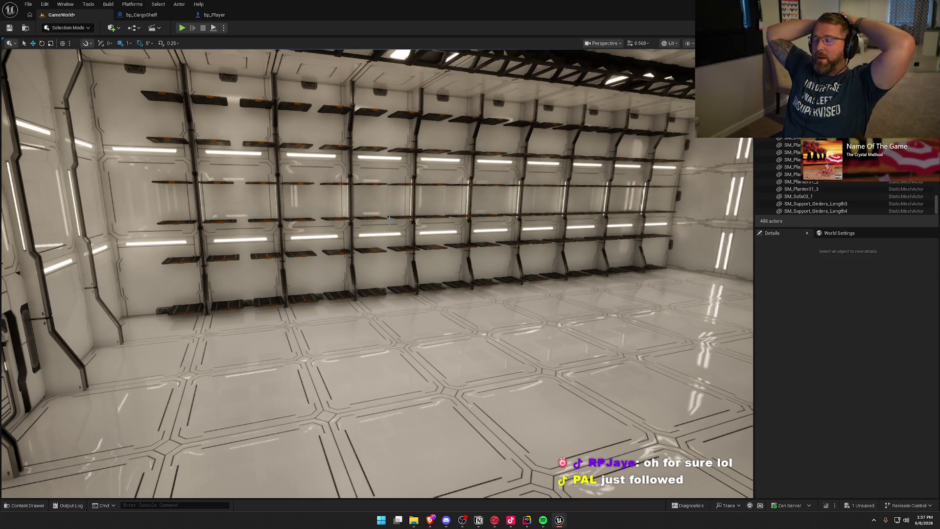
{"action": "left_click_drag", "start_coordinate": [389, 222], "coordinate": [411, 201]}
{"action": "left_click_drag", "start_coordinate": [458, 269], "coordinate": [459, 269]}
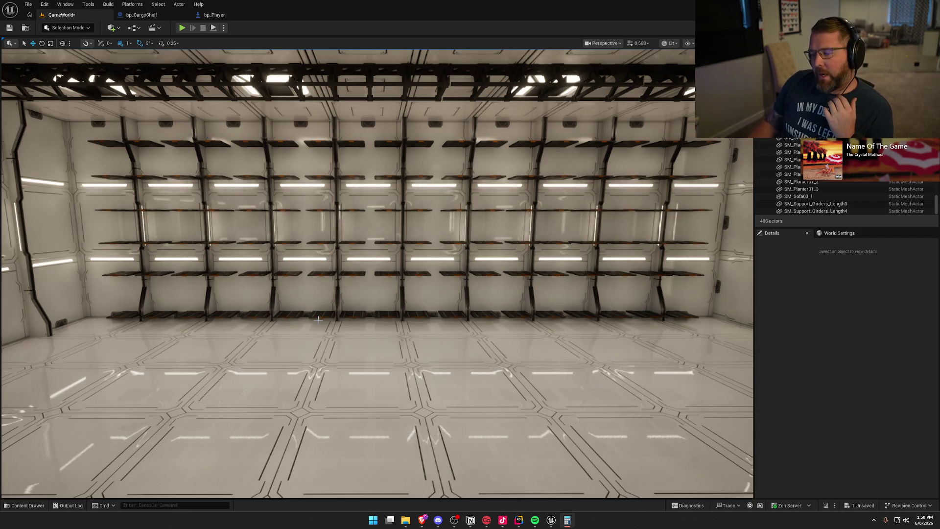
{"action": "mouse_move", "coordinate": [317, 320]}
{"action": "left_mouse_down"}
{"action": "mouse_move", "coordinate": [325, 230]}
{"action": "mouse_move", "coordinate": [316, 231]}
{"action": "mouse_move", "coordinate": [318, 284]}
{"action": "mouse_move", "coordinate": [420, 340]}
{"action": "left_mouse_up"}
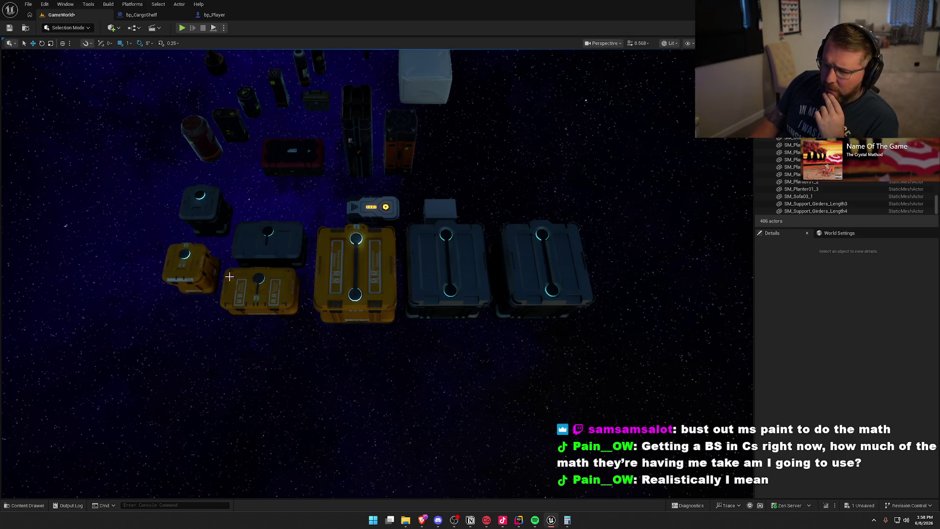
Tilt up from the crates and fly forward until the six-row shelf wall fills the view.
{"action": "mouse_move", "coordinate": [328, 334]}
{"action": "left_mouse_down"}
{"action": "mouse_move", "coordinate": [372, 318]}
{"action": "mouse_move", "coordinate": [467, 337]}
{"action": "left_mouse_up"}
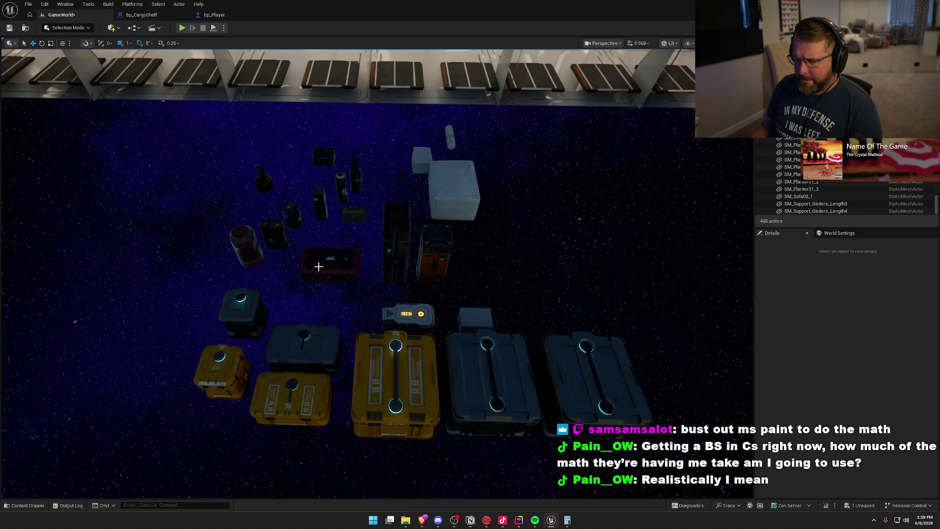
{"action": "mouse_move", "coordinate": [376, 160]}
{"action": "left_mouse_down"}
{"action": "mouse_move", "coordinate": [376, 88]}
{"action": "mouse_move", "coordinate": [376, 113]}
{"action": "mouse_move", "coordinate": [411, 142]}
{"action": "mouse_move", "coordinate": [382, 147]}
{"action": "mouse_move", "coordinate": [148, 285]}
{"action": "left_mouse_up"}
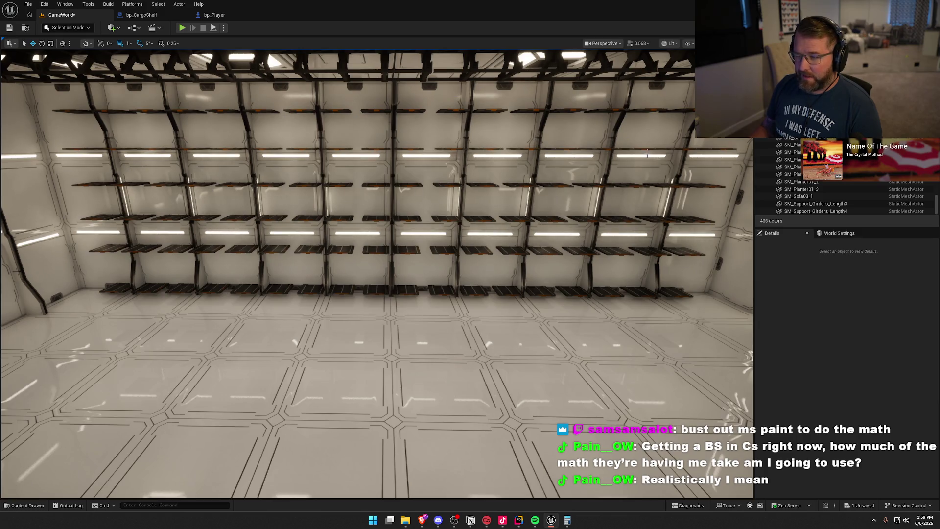
Turn left, fly close to the bottom shelf row at height 36, and select one of its shelves.
{"action": "left_click_drag", "start_coordinate": [626, 414], "coordinate": [463, 368]}
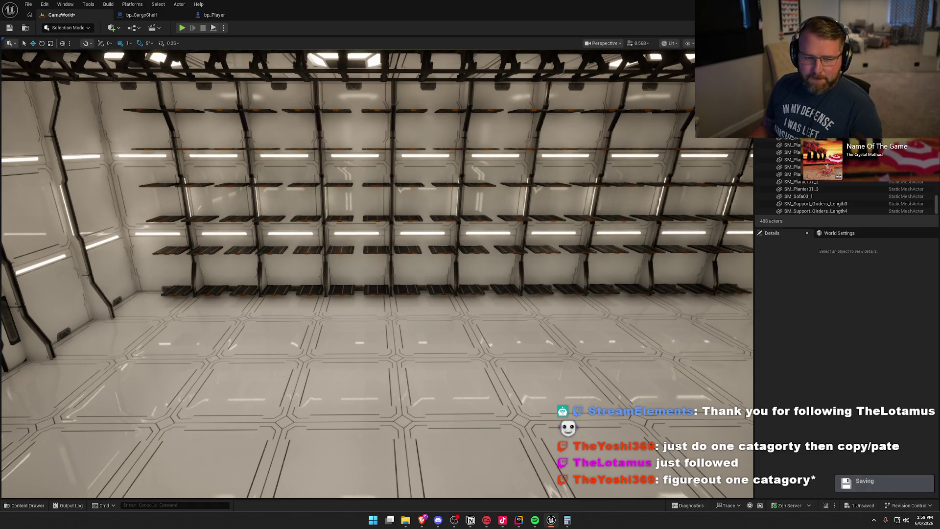
{"action": "key", "text": "w"}
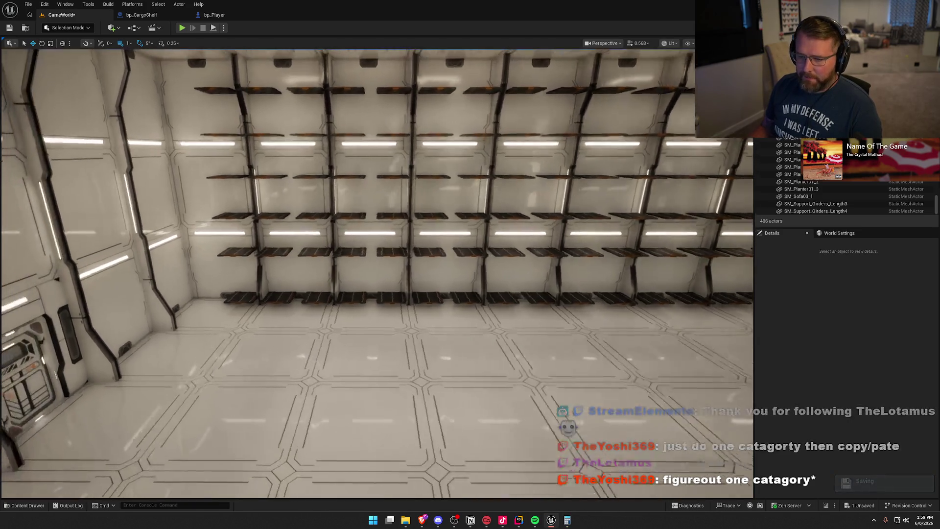
{"action": "key", "text": "w"}
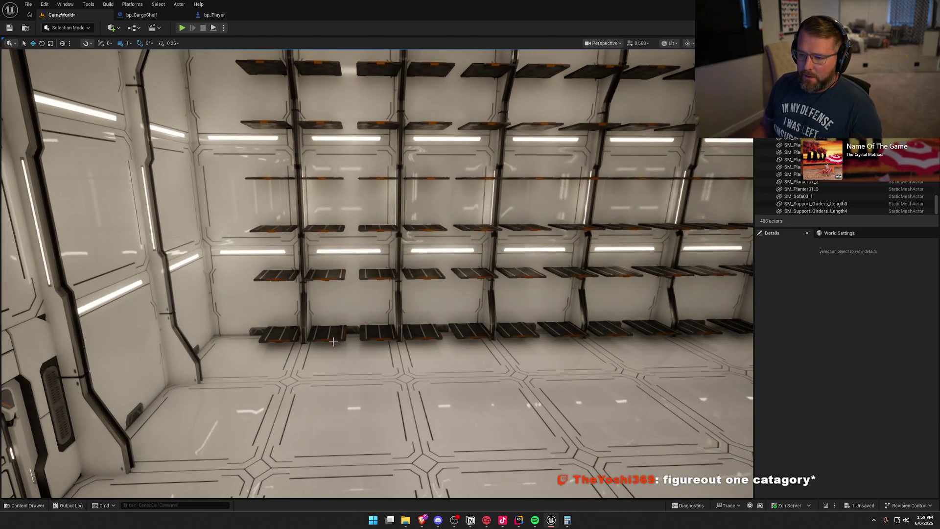
{"action": "left_click", "coordinate": [330, 334]}
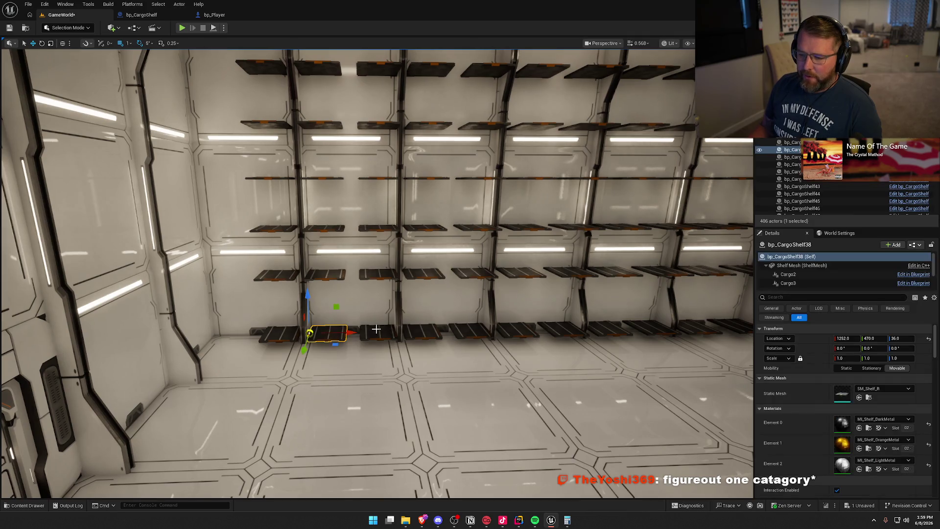
Select shelves row by row up the wall, comparing locations, and focus on the upper one.
{"action": "left_click", "coordinate": [324, 333]}
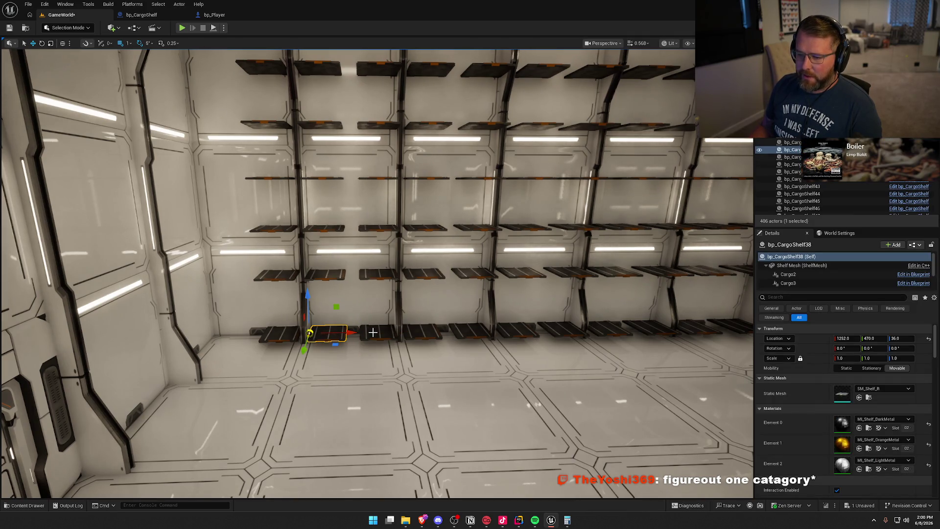
{"action": "left_click", "coordinate": [326, 275]}
{"action": "left_click", "coordinate": [378, 274]}
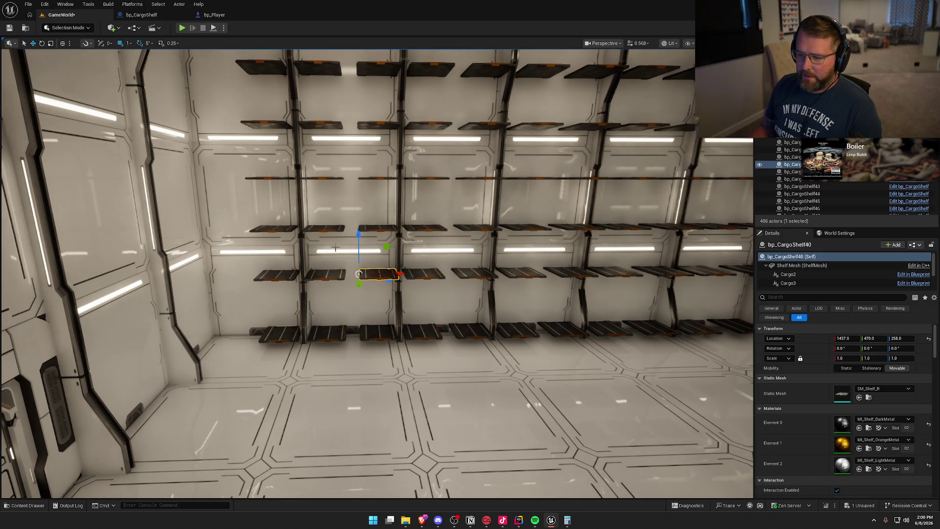
{"action": "left_click", "coordinate": [323, 229]}
{"action": "left_click", "coordinate": [377, 228]}
{"action": "key", "text": "f"}
Orbit over the shelf wall and inspect shelves up to bp_CargoShelf45 at 1252, 470, 588.
{"action": "left_click_drag", "start_coordinate": [377, 230], "coordinate": [377, 195]}
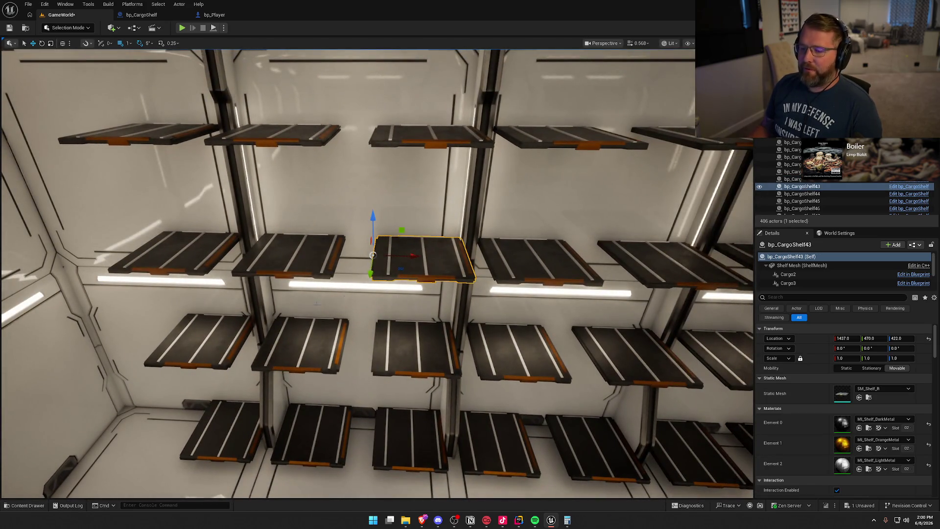
{"action": "scroll", "coordinate": [326, 299], "scroll_direction": "down", "scroll_amount": 5}
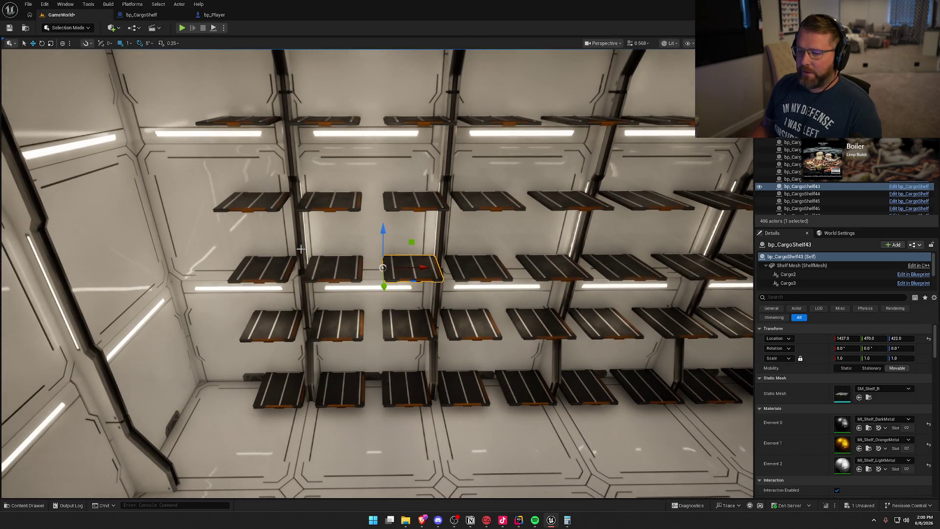
{"action": "left_click_drag", "start_coordinate": [302, 250], "coordinate": [302, 221]}
{"action": "left_click_drag", "start_coordinate": [431, 392], "coordinate": [433, 392]}
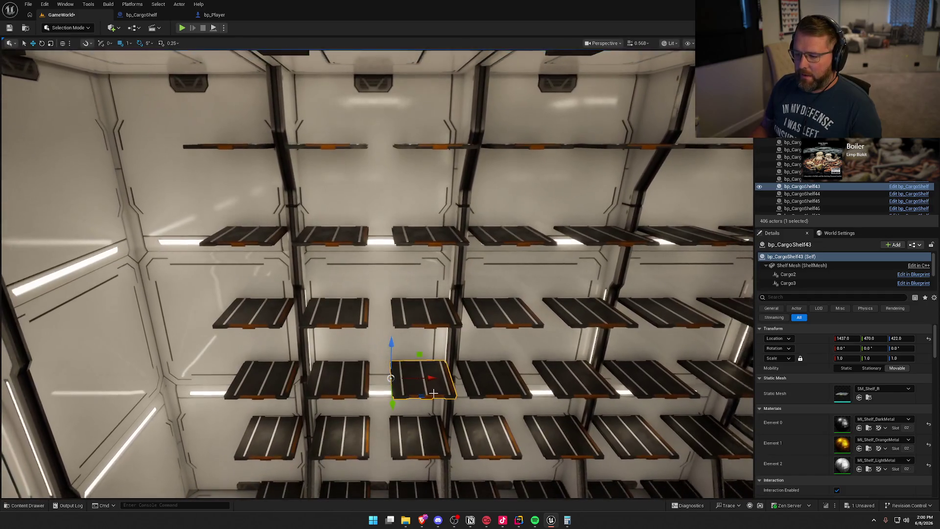
{"action": "left_click", "coordinate": [335, 307]}
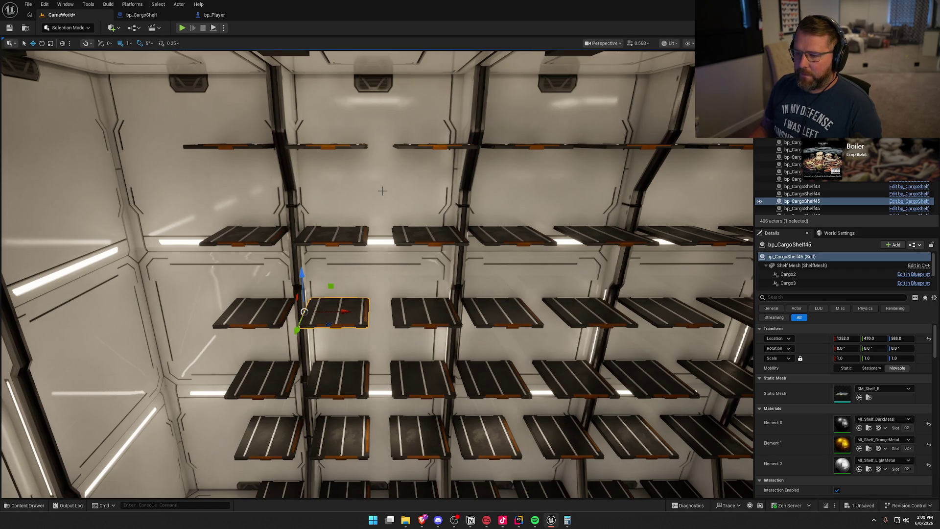
{"action": "left_click_drag", "start_coordinate": [419, 300], "coordinate": [403, 305]}
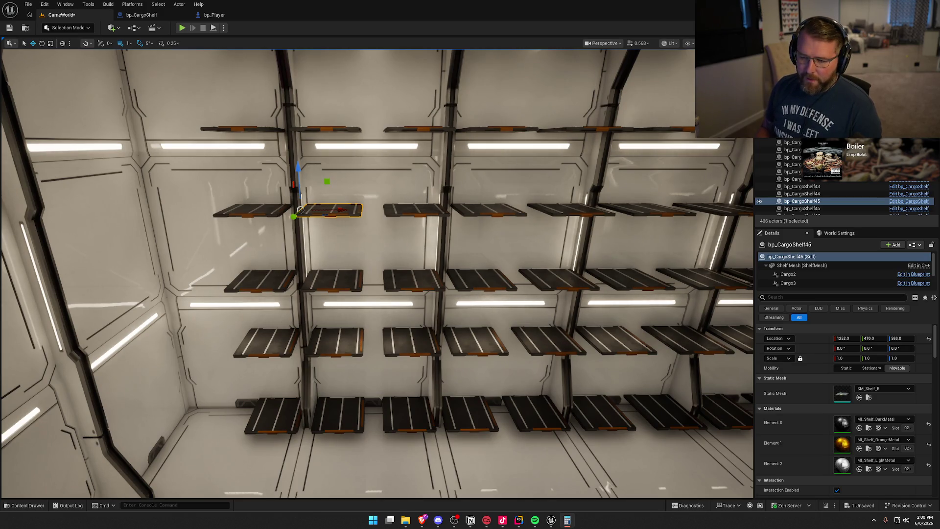
{"action": "scroll", "coordinate": [347, 305], "scroll_direction": "down", "scroll_amount": 5}
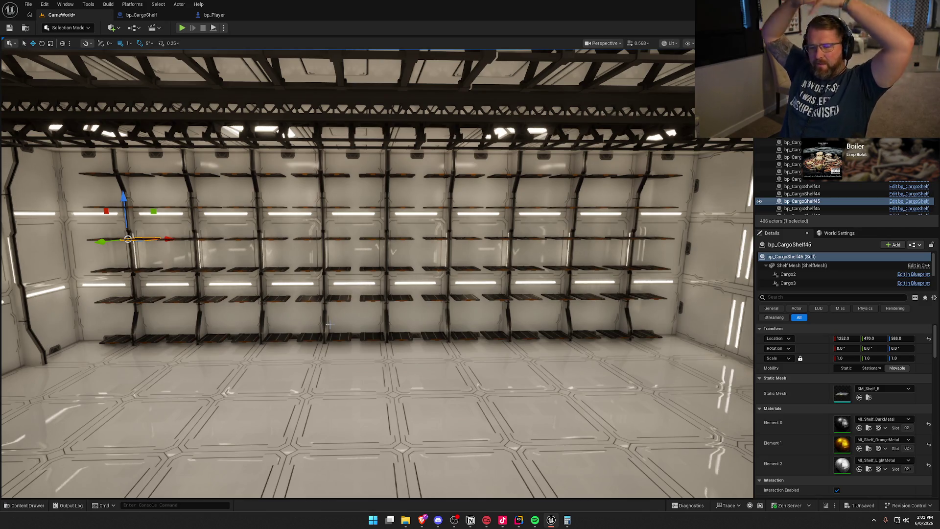
{"action": "mouse_move", "coordinate": [201, 360]}
{"action": "left_mouse_down"}
{"action": "mouse_move", "coordinate": [201, 343]}
{"action": "mouse_move", "coordinate": [200, 359]}
{"action": "left_mouse_up"}
{"action": "left_click_drag", "start_coordinate": [339, 223], "coordinate": [339, 215]}
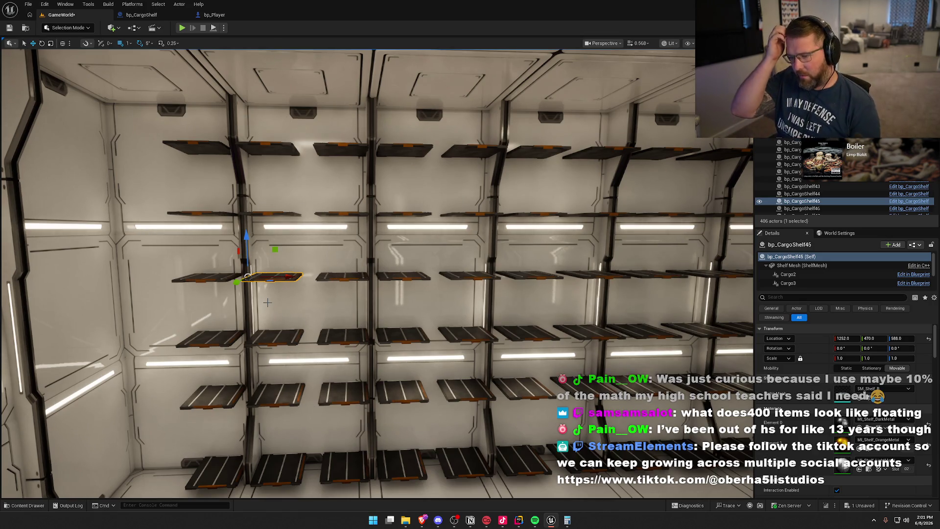
{"action": "left_click_drag", "start_coordinate": [267, 303], "coordinate": [268, 323]}
{"action": "left_click_drag", "start_coordinate": [436, 315], "coordinate": [436, 330]}
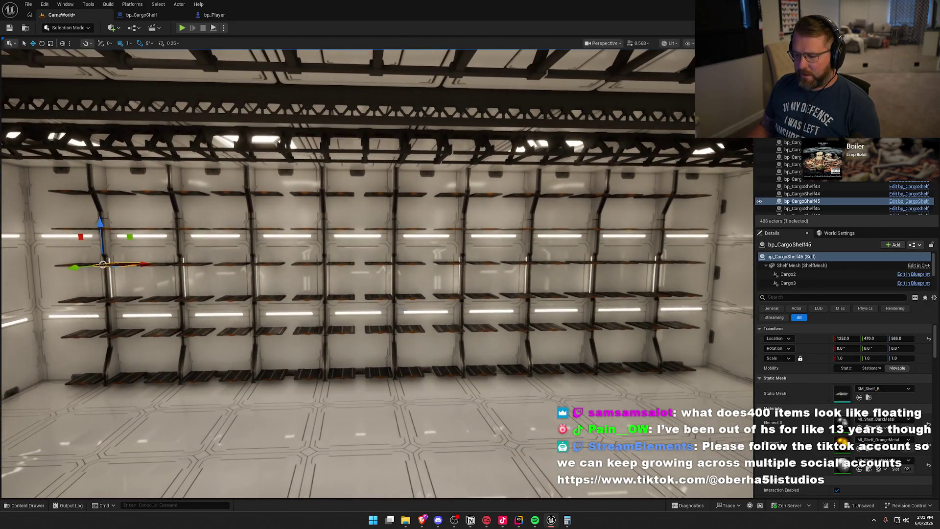
{"action": "key", "text": "w"}
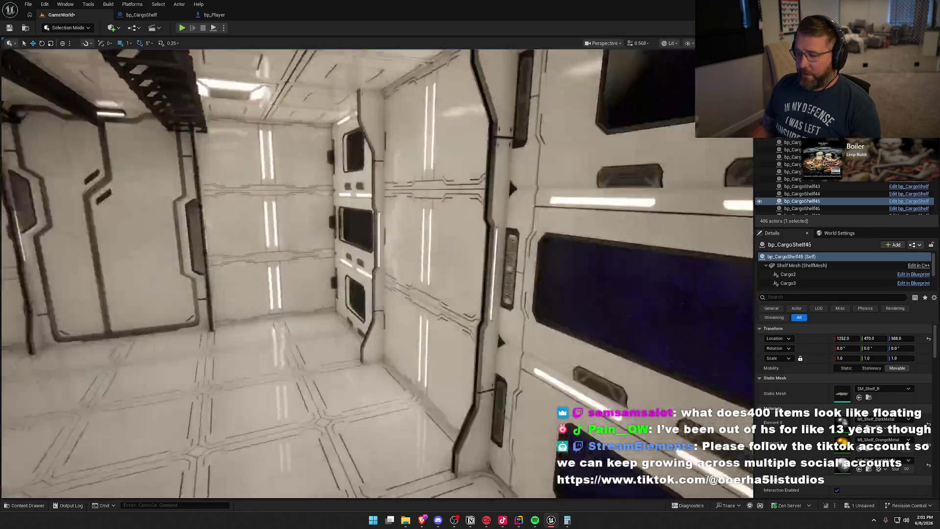
{"action": "key", "text": "s"}
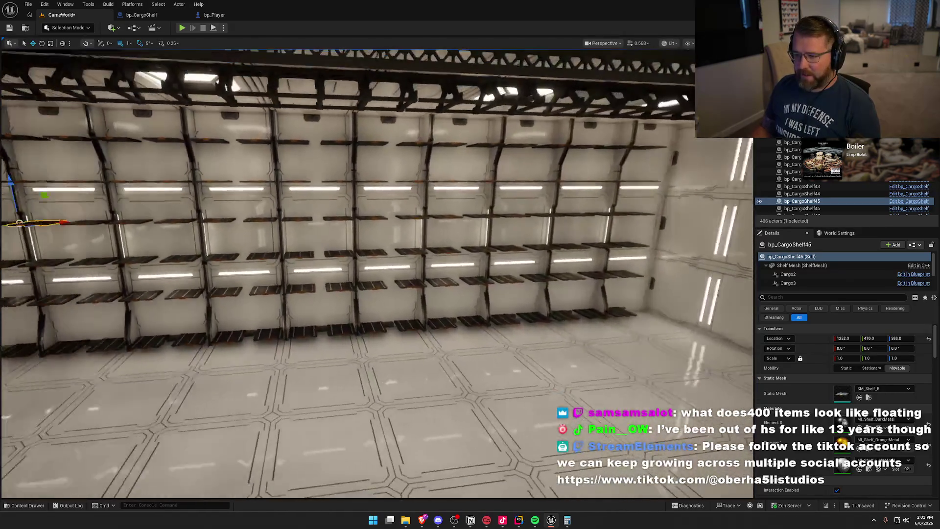
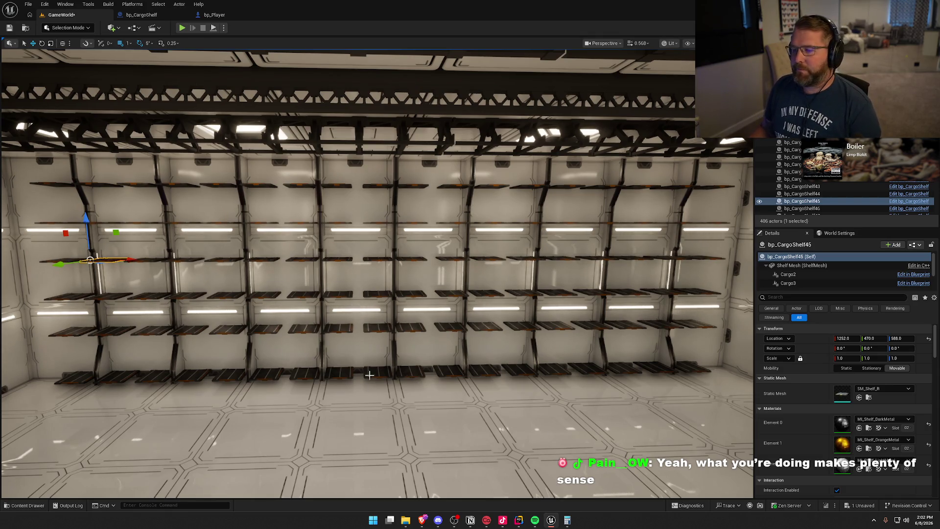
Fly into the shelf room and briefly select the two ceiling girders.
{"action": "scroll", "coordinate": [396, 371], "scroll_direction": "down", "scroll_amount": 3}
{"action": "scroll", "coordinate": [390, 385], "scroll_direction": "up", "scroll_amount": 2}
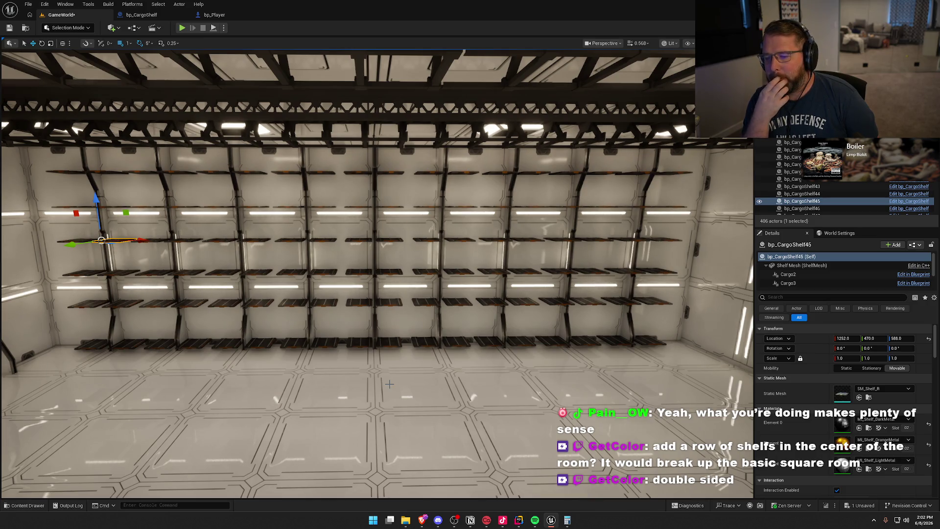
{"action": "mouse_move", "coordinate": [389, 384]}
{"action": "left_mouse_down"}
{"action": "mouse_move", "coordinate": [235, 384]}
{"action": "mouse_move", "coordinate": [318, 384]}
{"action": "mouse_move", "coordinate": [338, 189]}
{"action": "left_mouse_up"}
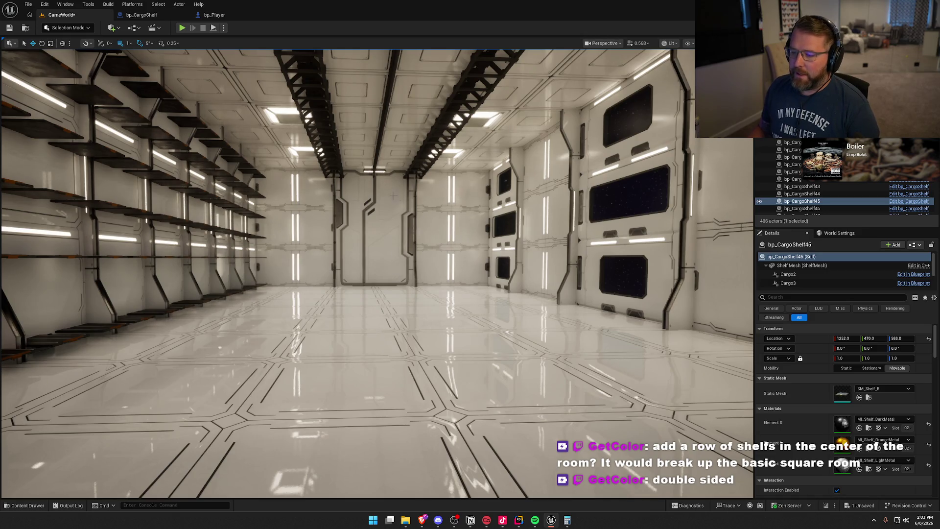
{"action": "scroll", "coordinate": [453, 319], "scroll_direction": "up", "scroll_amount": 5}
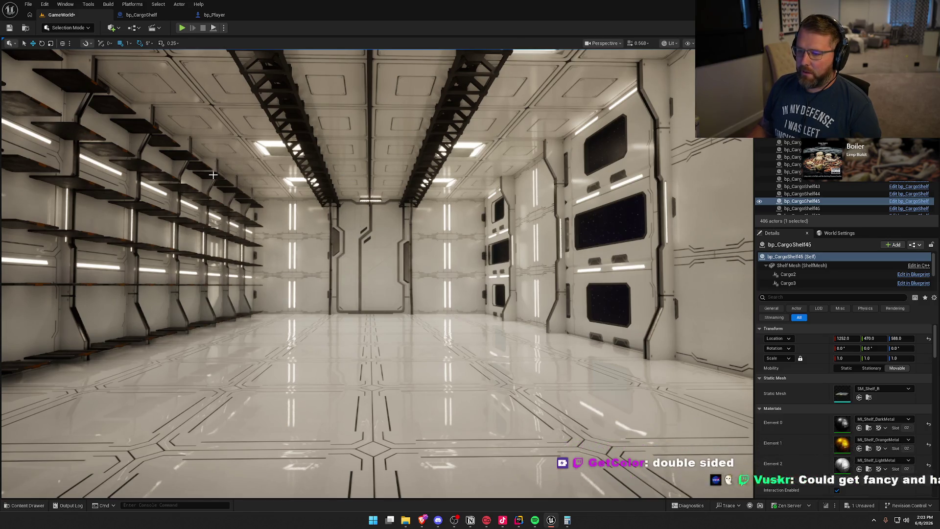
{"action": "key", "text": "w"}
{"action": "key", "text": "a"}
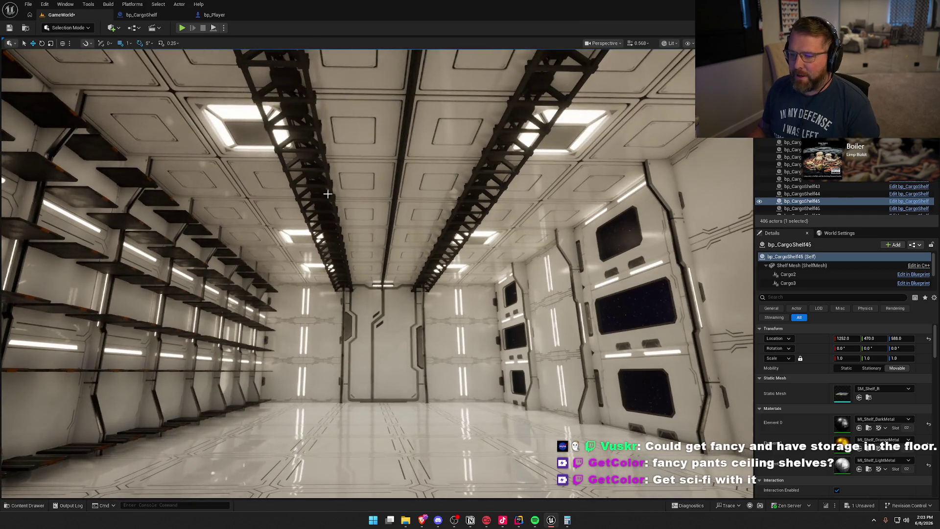
{"action": "left_click", "coordinate": [294, 196]}
{"action": "left_click", "coordinate": [473, 196]}
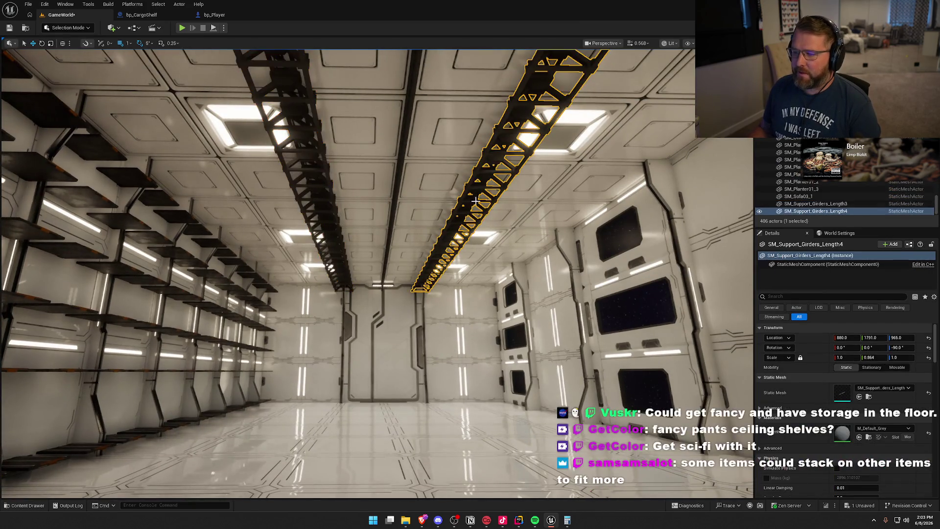
{"action": "key", "text": "Escape"}
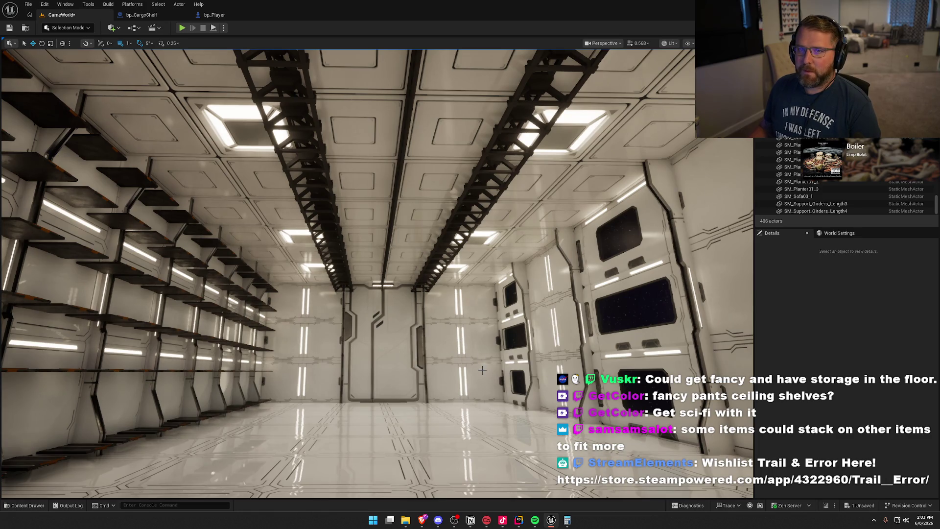
Look down the corridor, then turn back toward the long shelf wall.
{"action": "mouse_move", "coordinate": [483, 370]}
{"action": "left_mouse_down"}
{"action": "mouse_move", "coordinate": [343, 360]}
{"action": "mouse_move", "coordinate": [557, 351]}
{"action": "left_mouse_up"}
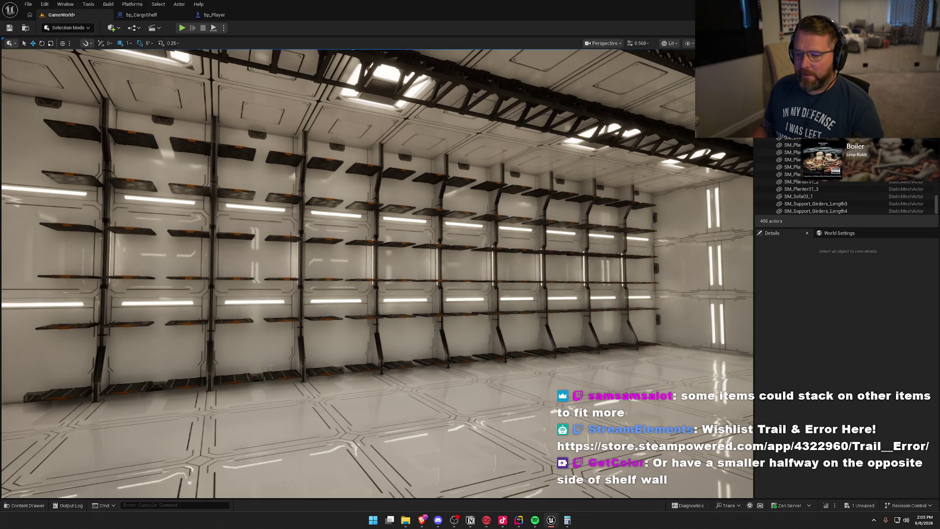
{"action": "mouse_move", "coordinate": [267, 364]}
{"action": "left_mouse_down"}
{"action": "mouse_move", "coordinate": [181, 363]}
{"action": "mouse_move", "coordinate": [142, 338]}
{"action": "left_mouse_up"}
{"action": "mouse_move", "coordinate": [485, 281]}
{"action": "left_mouse_down"}
{"action": "mouse_move", "coordinate": [494, 270]}
{"action": "mouse_move", "coordinate": [464, 346]}
{"action": "mouse_move", "coordinate": [247, 251]}
{"action": "mouse_move", "coordinate": [406, 252]}
{"action": "mouse_move", "coordinate": [276, 261]}
{"action": "left_mouse_up"}
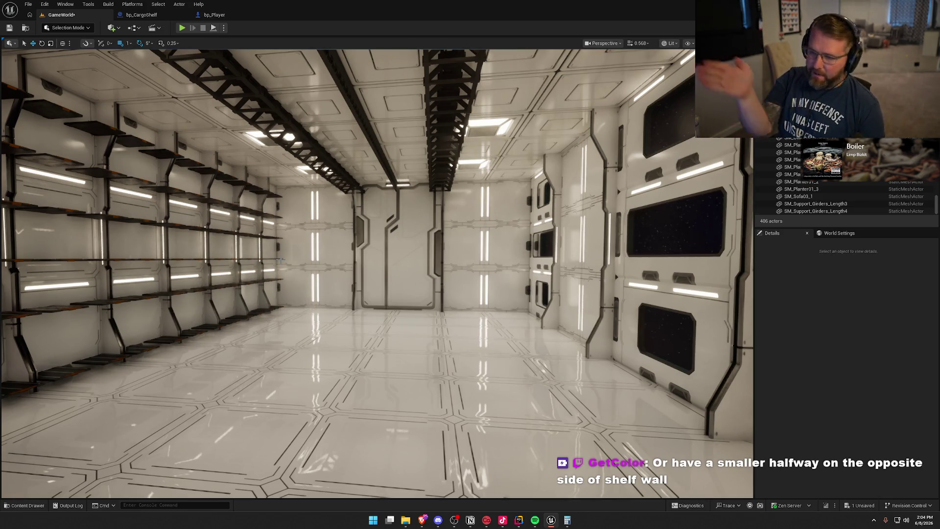
{"action": "mouse_move", "coordinate": [281, 260]}
{"action": "left_mouse_down"}
{"action": "mouse_move", "coordinate": [280, 244]}
{"action": "mouse_move", "coordinate": [299, 242]}
{"action": "mouse_move", "coordinate": [299, 230]}
{"action": "mouse_move", "coordinate": [206, 225]}
{"action": "mouse_move", "coordinate": [265, 210]}
{"action": "mouse_move", "coordinate": [365, 297]}
{"action": "left_mouse_up"}
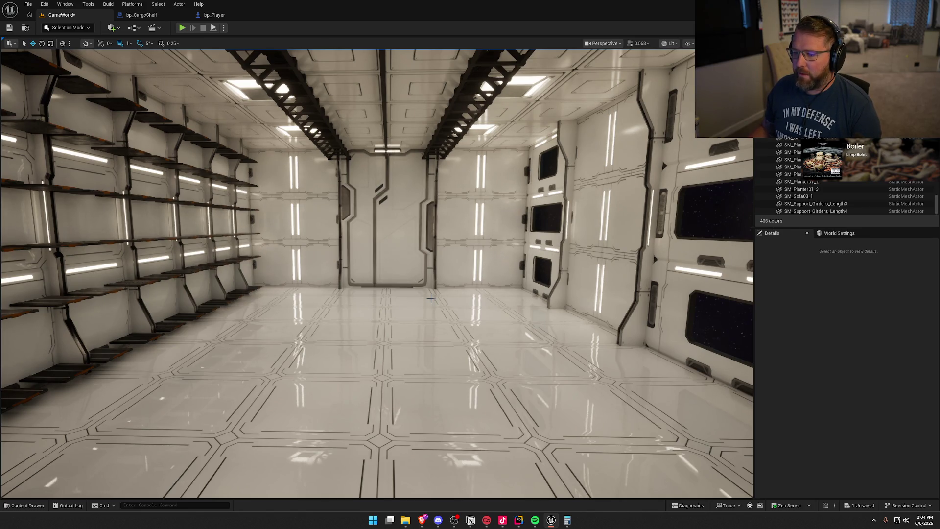
{"action": "mouse_move", "coordinate": [515, 245]}
{"action": "left_mouse_down"}
{"action": "mouse_move", "coordinate": [513, 221]}
{"action": "mouse_move", "coordinate": [488, 268]}
{"action": "left_mouse_up"}
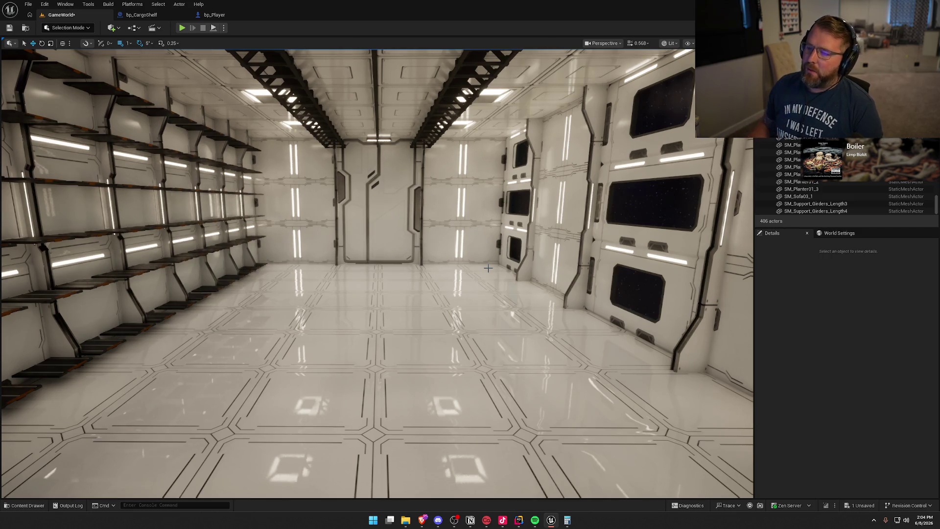
{"action": "left_click_drag", "start_coordinate": [188, 159], "coordinate": [147, 159]}
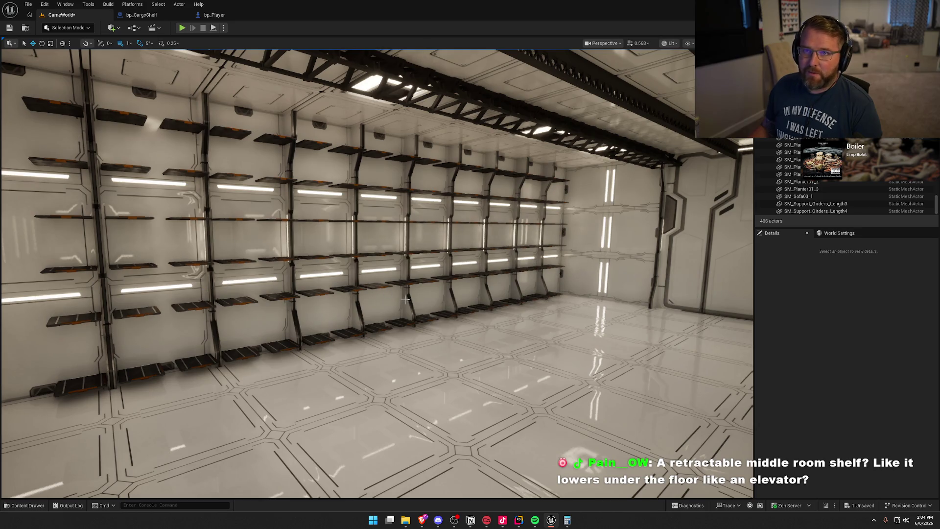
{"action": "mouse_move", "coordinate": [368, 161]}
{"action": "left_mouse_down"}
{"action": "mouse_move", "coordinate": [588, 165]}
{"action": "mouse_move", "coordinate": [539, 196]}
{"action": "mouse_move", "coordinate": [374, 243]}
{"action": "left_mouse_up"}
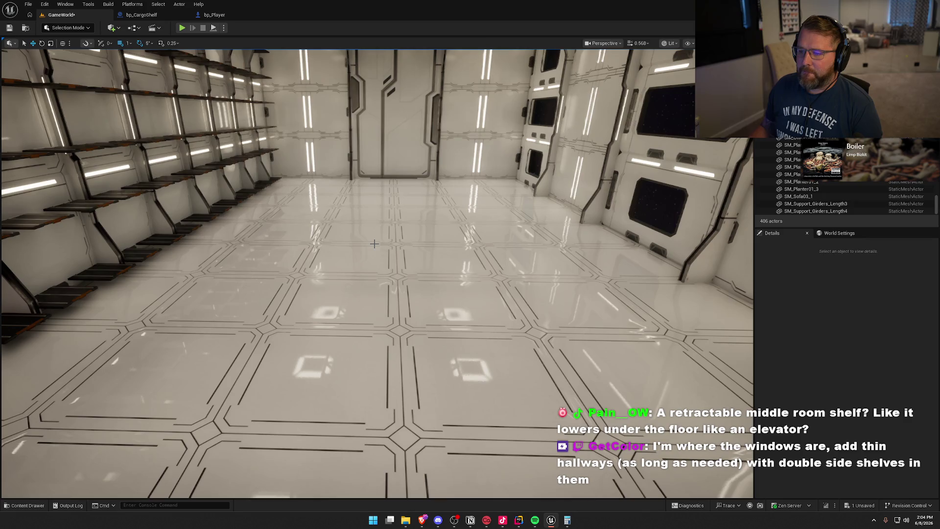
{"action": "mouse_move", "coordinate": [446, 261]}
{"action": "left_mouse_down"}
{"action": "mouse_move", "coordinate": [426, 247]}
{"action": "mouse_move", "coordinate": [454, 261]}
{"action": "mouse_move", "coordinate": [455, 226]}
{"action": "mouse_move", "coordinate": [454, 274]}
{"action": "left_mouse_up"}
Try lowering a floor tile to open a hole, then undo it and deselect.
{"action": "left_click", "coordinate": [485, 240]}
{"action": "left_click_drag", "start_coordinate": [485, 240], "coordinate": [470, 294]}
{"action": "left_click_drag", "start_coordinate": [405, 229], "coordinate": [411, 323]}
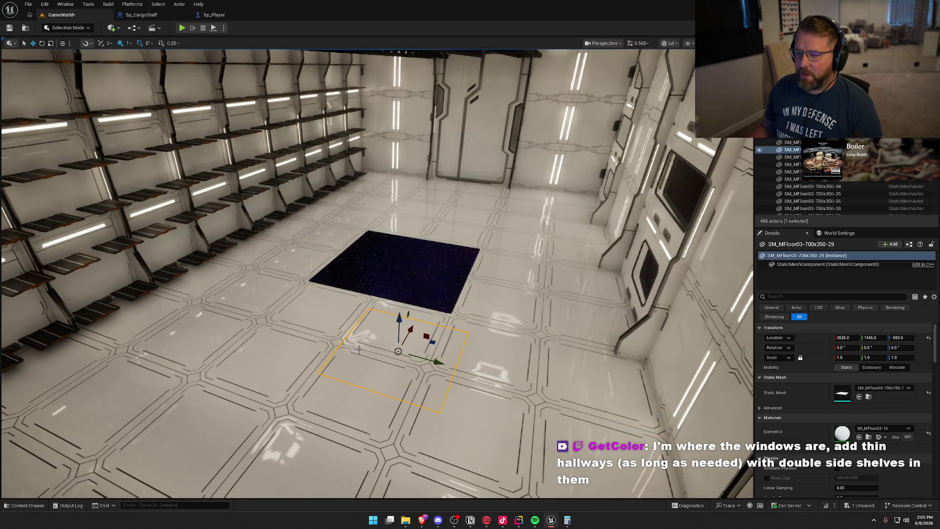
{"action": "key", "text": "ctrl+z"}
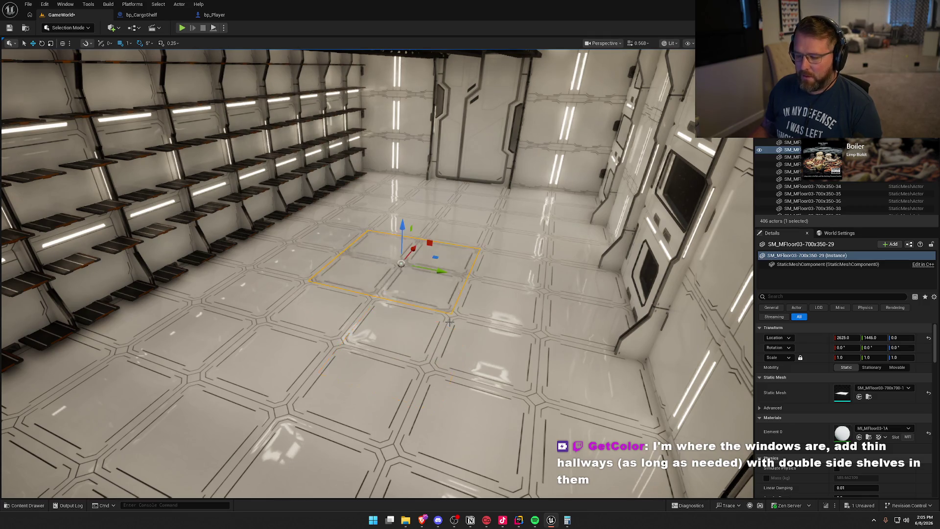
{"action": "mouse_move", "coordinate": [448, 321]}
{"action": "left_mouse_down"}
{"action": "mouse_move", "coordinate": [400, 270]}
{"action": "mouse_move", "coordinate": [362, 270]}
{"action": "mouse_move", "coordinate": [422, 267]}
{"action": "mouse_move", "coordinate": [387, 265]}
{"action": "mouse_move", "coordinate": [401, 254]}
{"action": "mouse_move", "coordinate": [401, 294]}
{"action": "mouse_move", "coordinate": [399, 252]}
{"action": "mouse_move", "coordinate": [377, 252]}
{"action": "mouse_move", "coordinate": [378, 235]}
{"action": "mouse_move", "coordinate": [396, 278]}
{"action": "left_mouse_up"}
{"action": "key", "text": "Escape"}
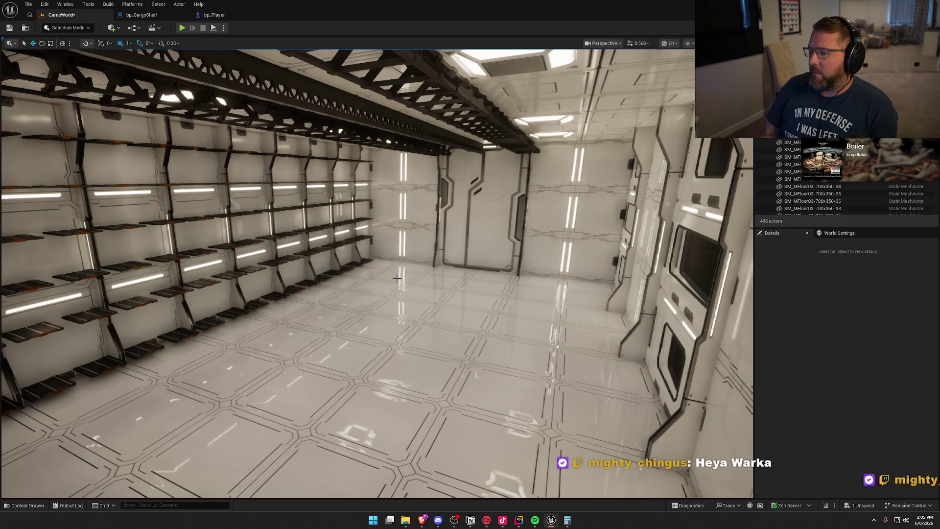
Orbit around the shelf room to face the windowed side wall straight on.
{"action": "mouse_move", "coordinate": [397, 278]}
{"action": "left_mouse_down"}
{"action": "mouse_move", "coordinate": [495, 272]}
{"action": "mouse_move", "coordinate": [362, 273]}
{"action": "mouse_move", "coordinate": [343, 255]}
{"action": "mouse_move", "coordinate": [343, 230]}
{"action": "mouse_move", "coordinate": [343, 294]}
{"action": "mouse_move", "coordinate": [348, 272]}
{"action": "mouse_move", "coordinate": [397, 285]}
{"action": "mouse_move", "coordinate": [441, 274]}
{"action": "mouse_move", "coordinate": [443, 201]}
{"action": "left_mouse_up"}
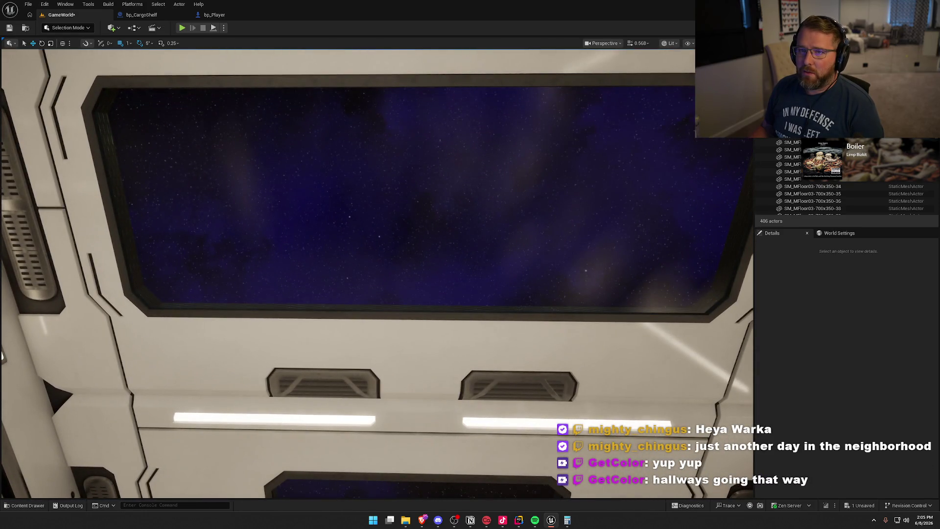
{"action": "mouse_move", "coordinate": [415, 314]}
{"action": "left_mouse_down"}
{"action": "mouse_move", "coordinate": [461, 323]}
{"action": "mouse_move", "coordinate": [440, 342]}
{"action": "mouse_move", "coordinate": [414, 345]}
{"action": "mouse_move", "coordinate": [461, 333]}
{"action": "mouse_move", "coordinate": [494, 292]}
{"action": "mouse_move", "coordinate": [505, 304]}
{"action": "mouse_move", "coordinate": [490, 308]}
{"action": "mouse_move", "coordinate": [484, 294]}
{"action": "mouse_move", "coordinate": [470, 313]}
{"action": "mouse_move", "coordinate": [509, 314]}
{"action": "left_mouse_up"}
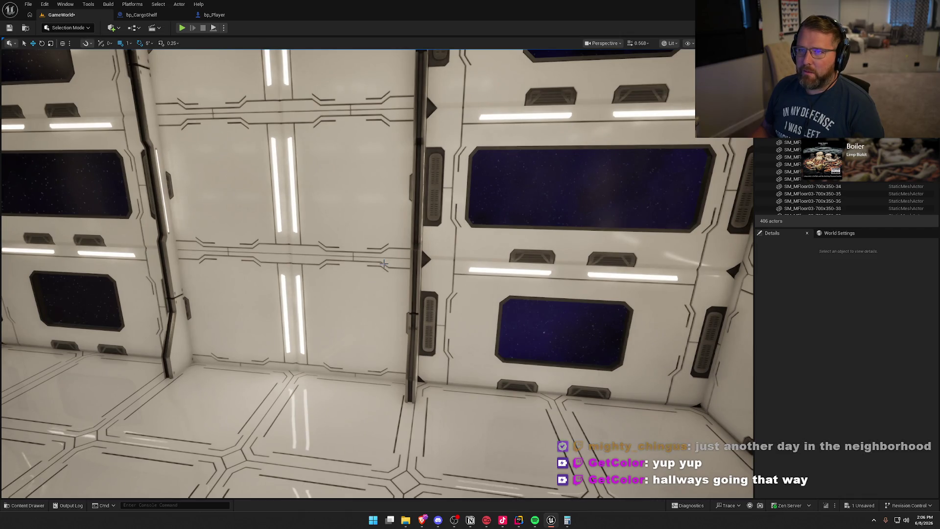
{"action": "mouse_move", "coordinate": [384, 264]}
{"action": "left_mouse_down"}
{"action": "mouse_move", "coordinate": [294, 265]}
{"action": "mouse_move", "coordinate": [333, 265]}
{"action": "left_mouse_up"}
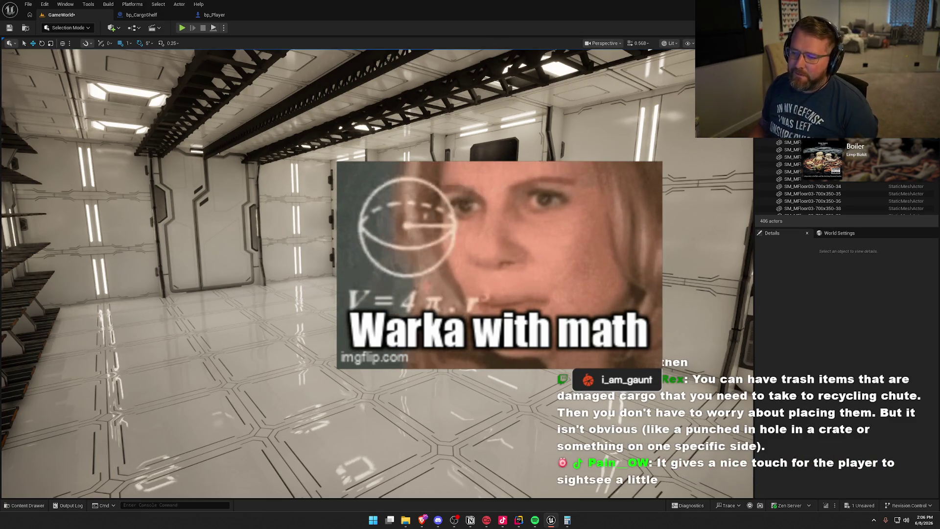
{"action": "left_click_drag", "start_coordinate": [343, 275], "coordinate": [221, 275]}
{"action": "left_click_drag", "start_coordinate": [294, 161], "coordinate": [342, 158]}
Trial-move three wall panels outward to open the wall, then undo it.
{"action": "left_click", "coordinate": [342, 158]}
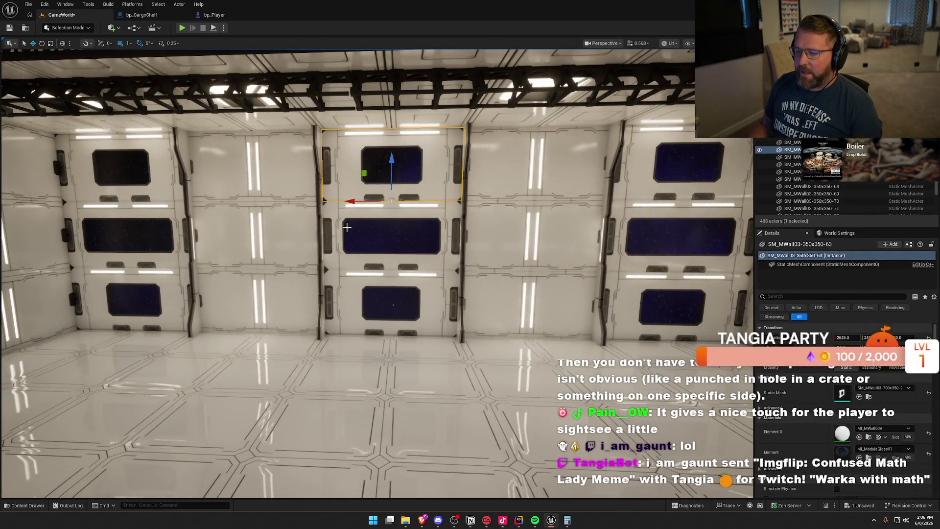
{"action": "left_click", "coordinate": [346, 221], "text": "ctrl"}
{"action": "mouse_move", "coordinate": [343, 274]}
{"action": "left_mouse_down"}
{"action": "mouse_move", "coordinate": [323, 274]}
{"action": "mouse_move", "coordinate": [363, 274]}
{"action": "mouse_move", "coordinate": [342, 274]}
{"action": "mouse_move", "coordinate": [385, 310]}
{"action": "mouse_move", "coordinate": [441, 272]}
{"action": "mouse_move", "coordinate": [508, 248]}
{"action": "left_mouse_up"}
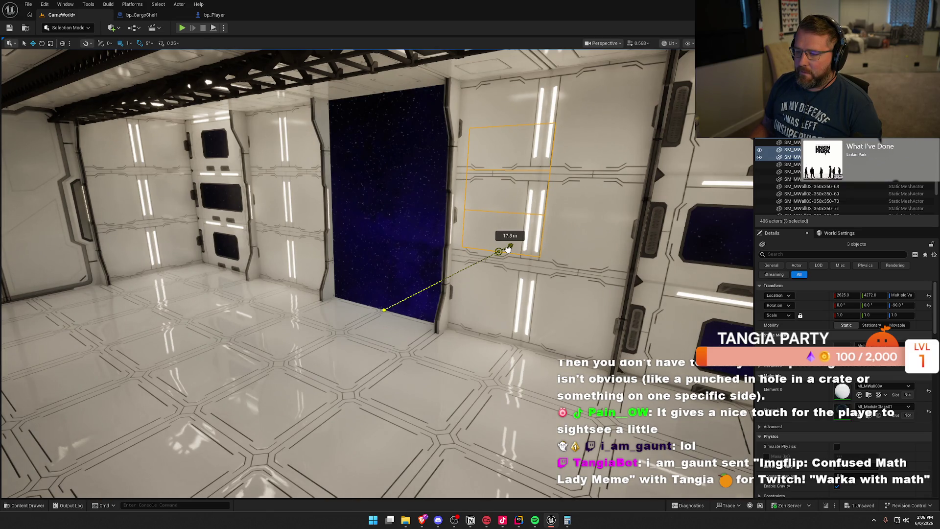
{"action": "left_click_drag", "start_coordinate": [508, 249], "coordinate": [325, 306]}
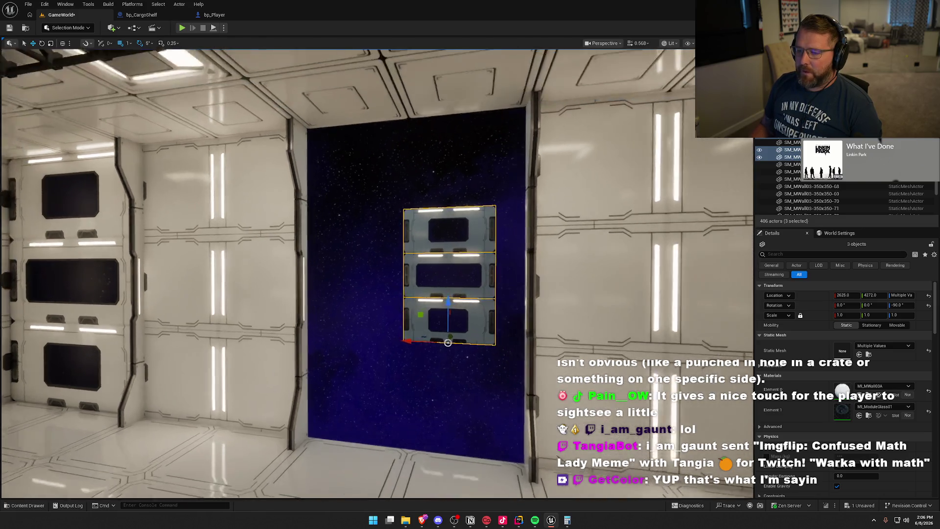
{"action": "left_click_drag", "start_coordinate": [481, 233], "coordinate": [343, 265]}
{"action": "mouse_move", "coordinate": [502, 247]}
{"action": "left_mouse_down"}
{"action": "mouse_move", "coordinate": [504, 294]}
{"action": "mouse_move", "coordinate": [502, 247]}
{"action": "mouse_move", "coordinate": [528, 249]}
{"action": "left_mouse_up"}
{"action": "key", "text": "ctrl+z"}
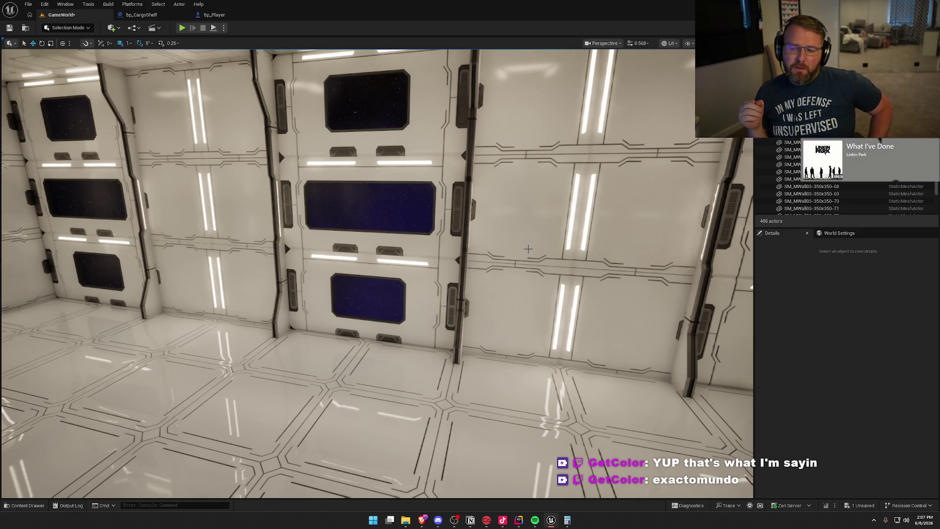
Focus on the cargo spawner and survey the shelving and window walls.
{"action": "mouse_move", "coordinate": [532, 248]}
{"action": "left_mouse_down"}
{"action": "mouse_move", "coordinate": [487, 267]}
{"action": "mouse_move", "coordinate": [524, 257]}
{"action": "mouse_move", "coordinate": [504, 270]}
{"action": "mouse_move", "coordinate": [527, 272]}
{"action": "mouse_move", "coordinate": [521, 262]}
{"action": "left_mouse_up"}
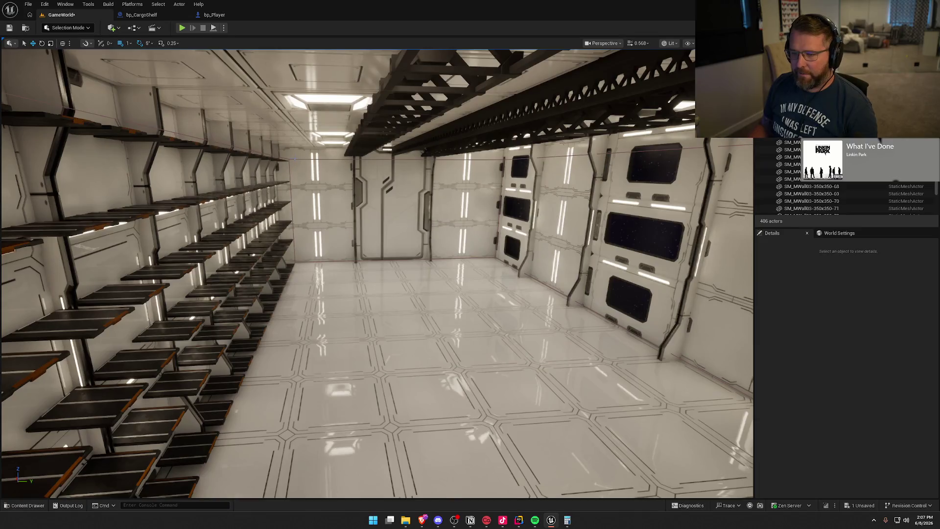
{"action": "left_click", "coordinate": [292, 159]}
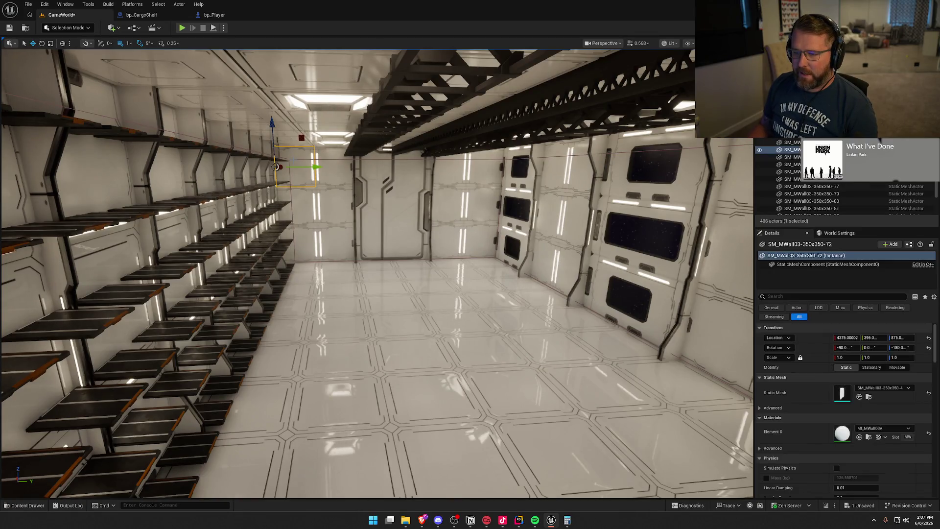
{"action": "double_click", "coordinate": [793, 150]}
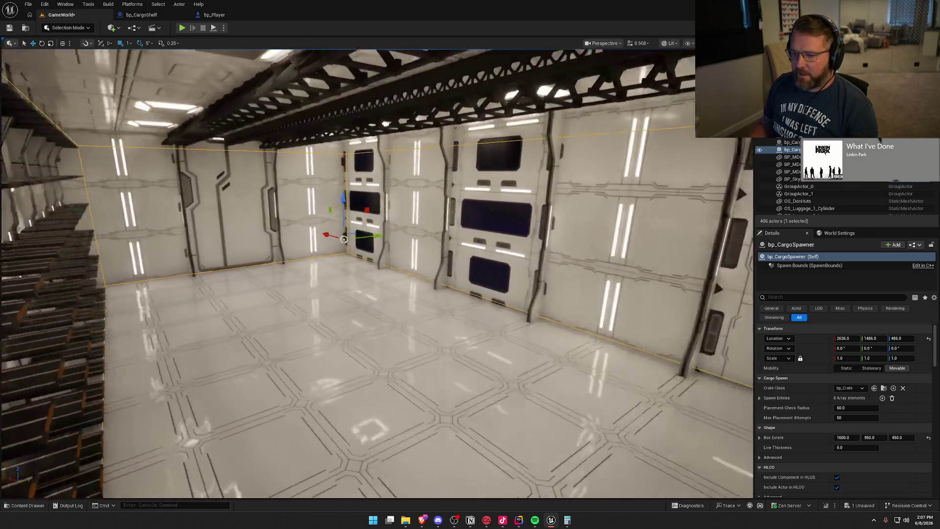
{"action": "left_click_drag", "start_coordinate": [520, 264], "coordinate": [507, 265]}
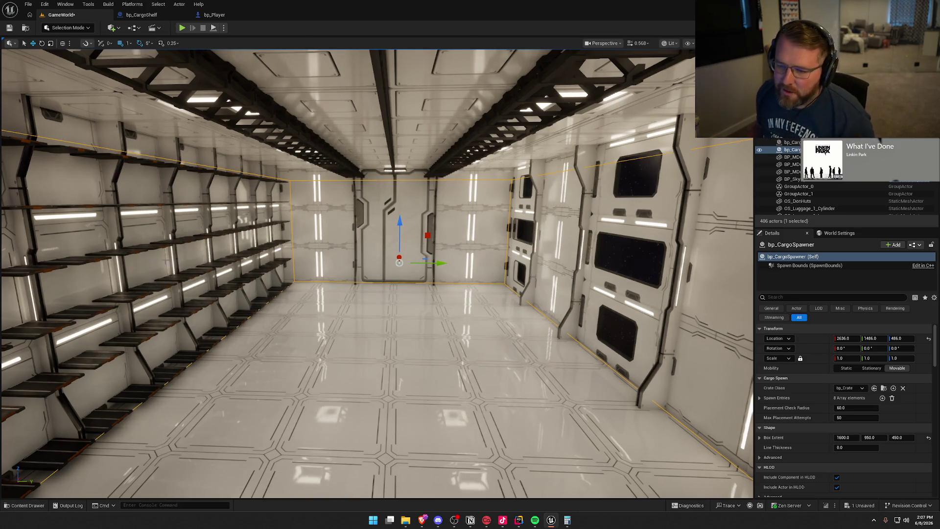
{"action": "left_click_drag", "start_coordinate": [277, 258], "coordinate": [485, 262]}
{"action": "mouse_move", "coordinate": [358, 258]}
{"action": "left_mouse_down"}
{"action": "mouse_move", "coordinate": [345, 284]}
{"action": "mouse_move", "coordinate": [357, 258]}
{"action": "left_mouse_up"}
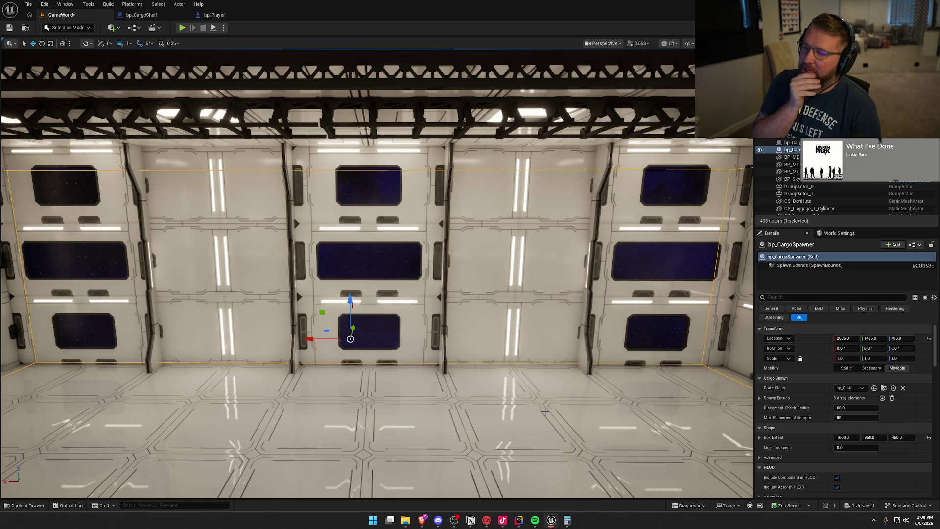
{"action": "mouse_move", "coordinate": [476, 367]}
{"action": "left_mouse_down"}
{"action": "mouse_move", "coordinate": [245, 366]}
{"action": "mouse_move", "coordinate": [400, 367]}
{"action": "mouse_move", "coordinate": [324, 367]}
{"action": "left_mouse_up"}
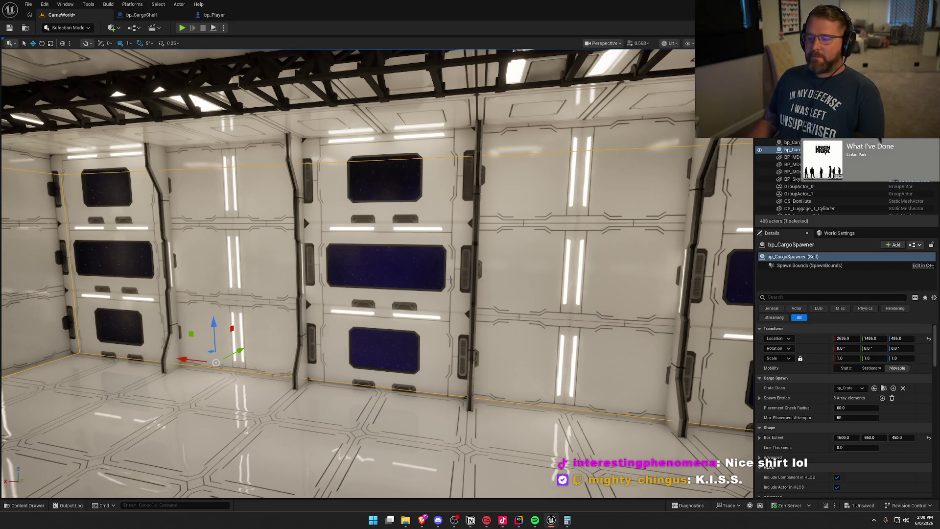
{"action": "left_click_drag", "start_coordinate": [393, 240], "coordinate": [431, 240]}
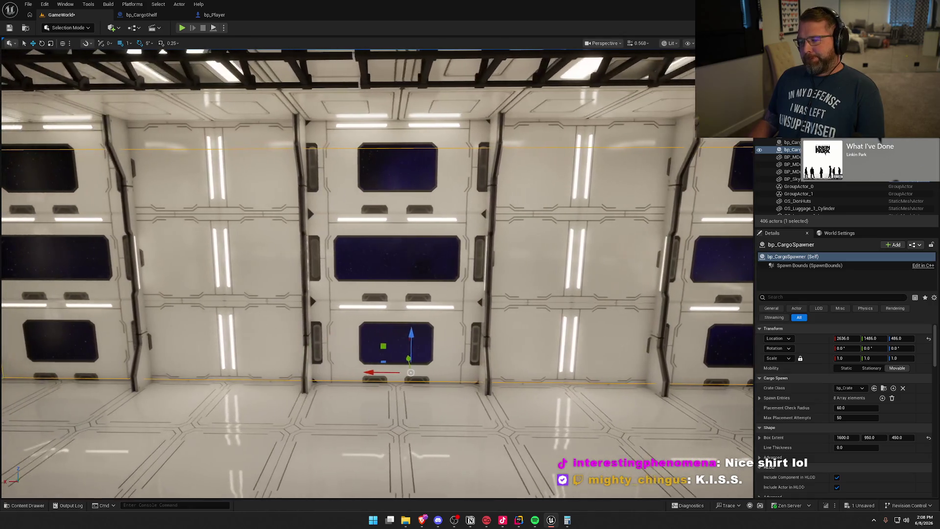
{"action": "key", "text": "Escape"}
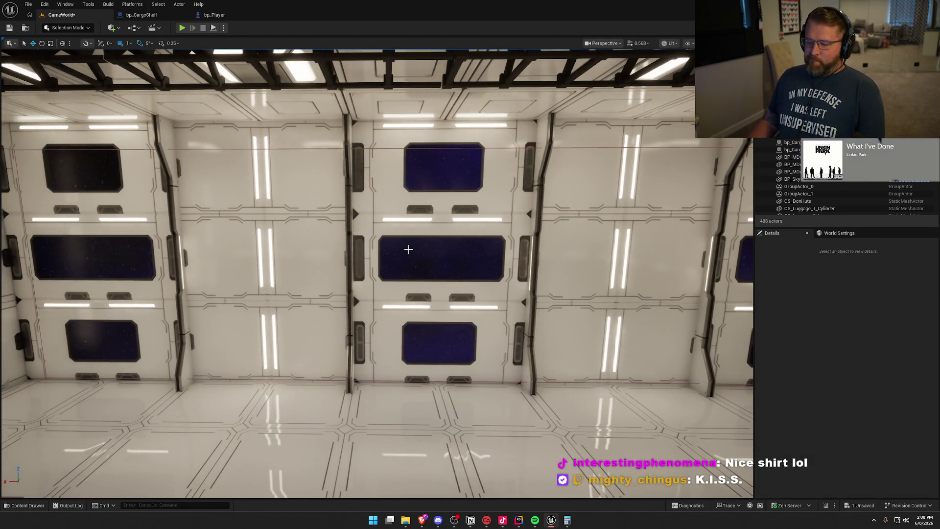
{"action": "left_click_drag", "start_coordinate": [408, 250], "coordinate": [328, 250]}
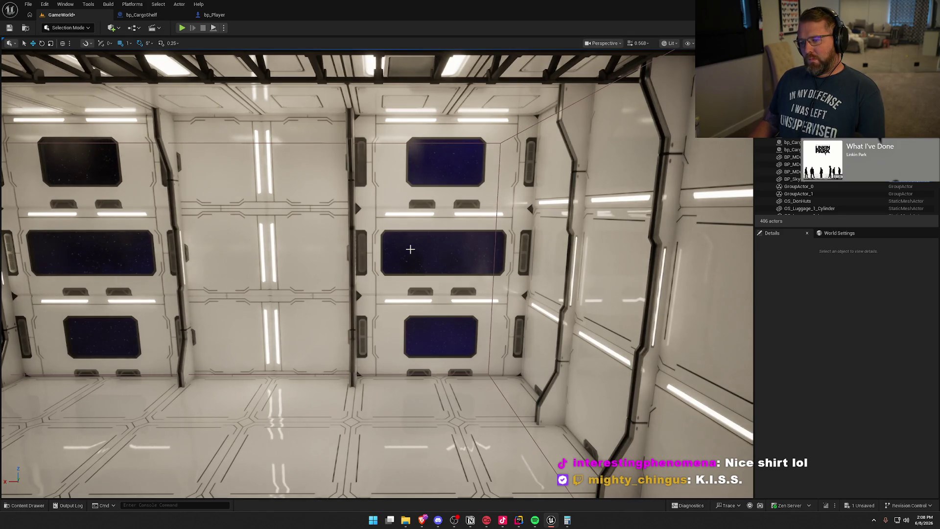
{"action": "mouse_move", "coordinate": [401, 133]}
{"action": "left_mouse_down"}
{"action": "mouse_move", "coordinate": [382, 134]}
{"action": "mouse_move", "coordinate": [430, 122]}
{"action": "left_mouse_up"}
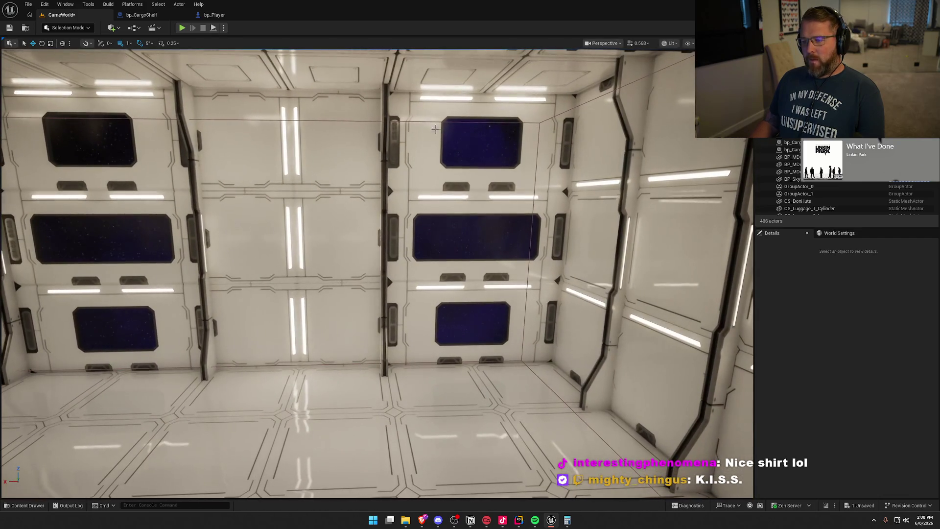
Select the nine windowed wall panels across the right, left and left-wall columns.
{"action": "left_click", "coordinate": [436, 163]}
{"action": "left_click", "coordinate": [450, 237], "text": "ctrl"}
{"action": "left_click", "coordinate": [461, 312], "text": "ctrl"}
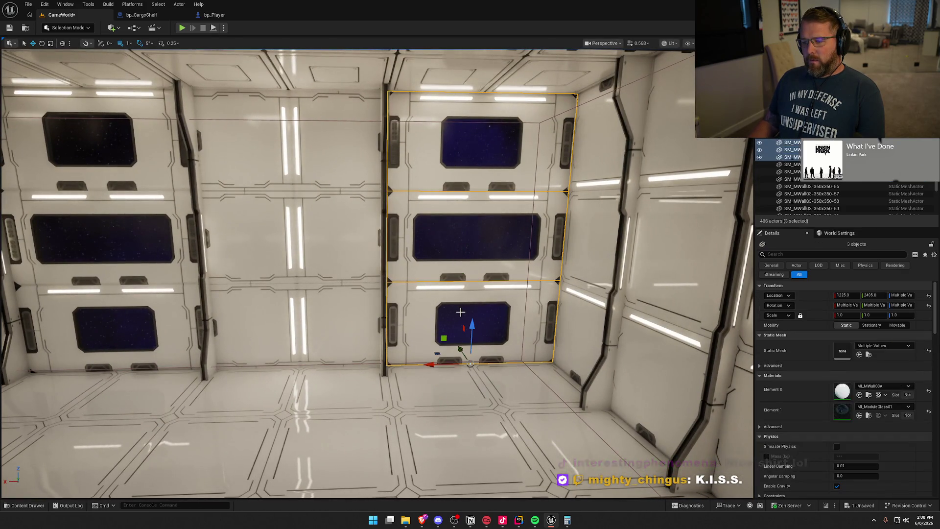
{"action": "left_click", "coordinate": [93, 162], "text": "ctrl"}
{"action": "left_click", "coordinate": [96, 253], "text": "ctrl"}
{"action": "left_click", "coordinate": [105, 336], "text": "ctrl"}
{"action": "left_click_drag", "start_coordinate": [105, 336], "coordinate": [49, 338]}
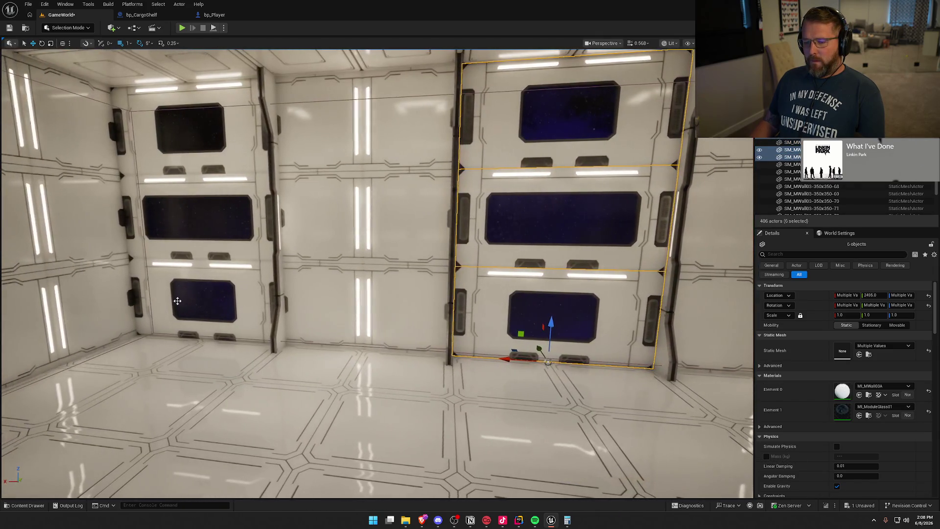
{"action": "left_click", "coordinate": [179, 300], "text": "ctrl"}
{"action": "left_click", "coordinate": [184, 209], "text": "ctrl"}
{"action": "left_click", "coordinate": [186, 144], "text": "ctrl"}
Set grid snap to 50 and move the nine panels along Y from 2495 to 4045.
{"action": "left_click", "coordinate": [128, 43]}
{"action": "left_click", "coordinate": [138, 89]}
{"action": "left_click_drag", "start_coordinate": [325, 326], "coordinate": [352, 313]}
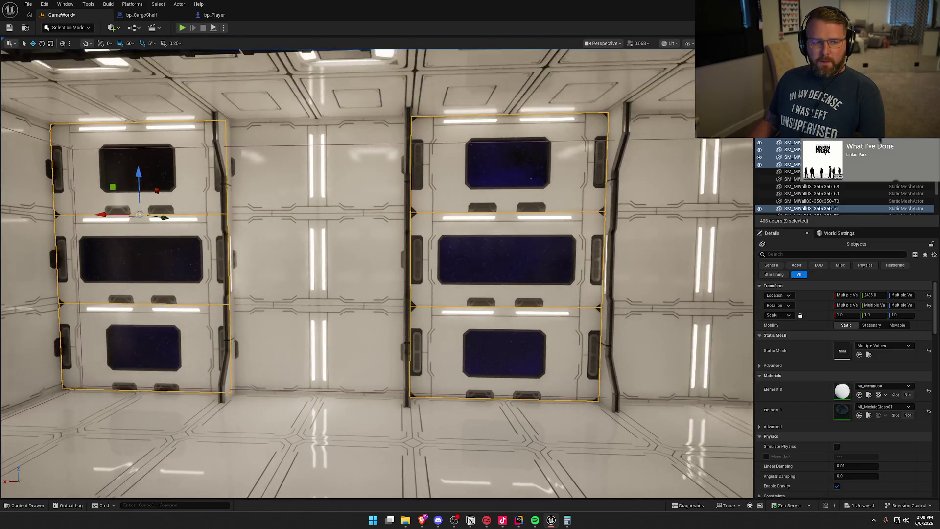
{"action": "scroll", "coordinate": [326, 326], "scroll_direction": "up", "scroll_amount": 10}
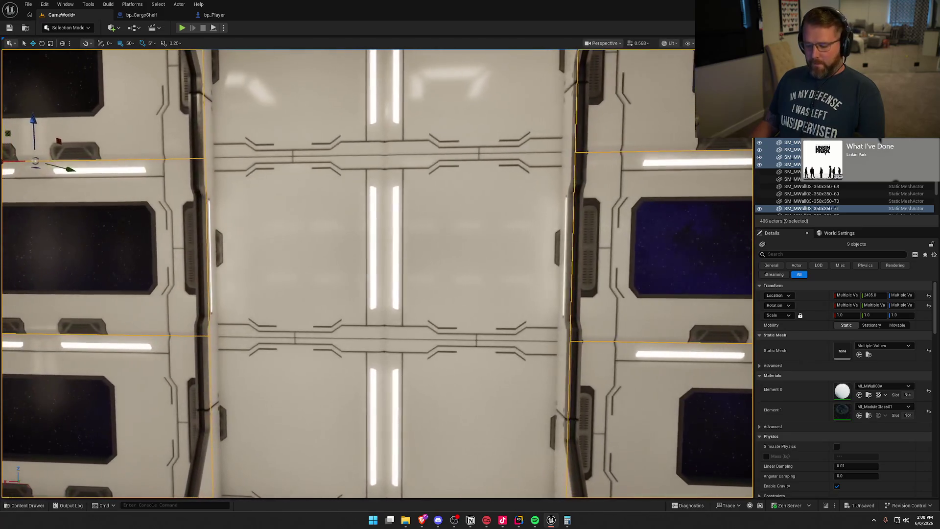
{"action": "key", "text": "alt+3"}
{"action": "mouse_move", "coordinate": [327, 325]}
{"action": "left_mouse_down"}
{"action": "mouse_move", "coordinate": [257, 319]}
{"action": "mouse_move", "coordinate": [279, 316]}
{"action": "left_mouse_up"}
{"action": "scroll", "coordinate": [325, 325], "scroll_direction": "down", "scroll_amount": 5}
{"action": "mouse_move", "coordinate": [475, 259]}
{"action": "left_mouse_down"}
{"action": "mouse_move", "coordinate": [336, 256]}
{"action": "mouse_move", "coordinate": [222, 271]}
{"action": "left_mouse_up"}
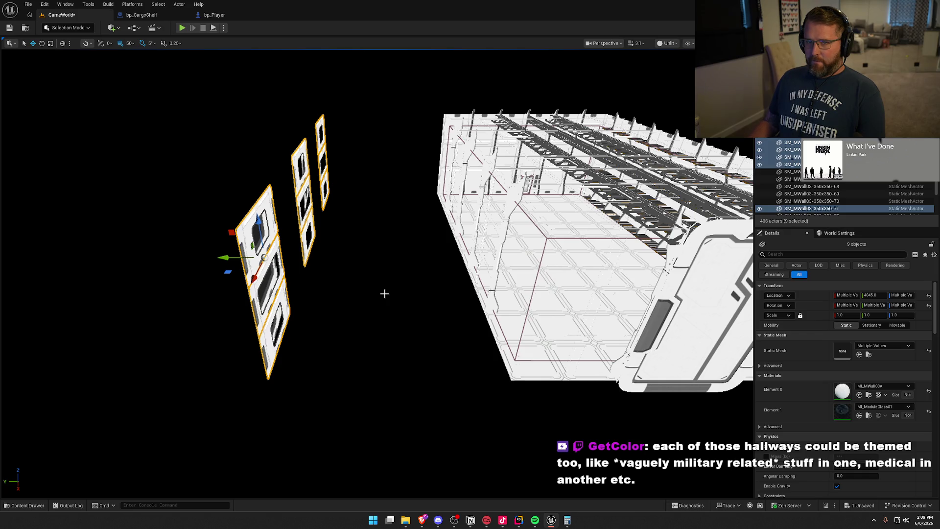
{"action": "left_click", "coordinate": [360, 292]}
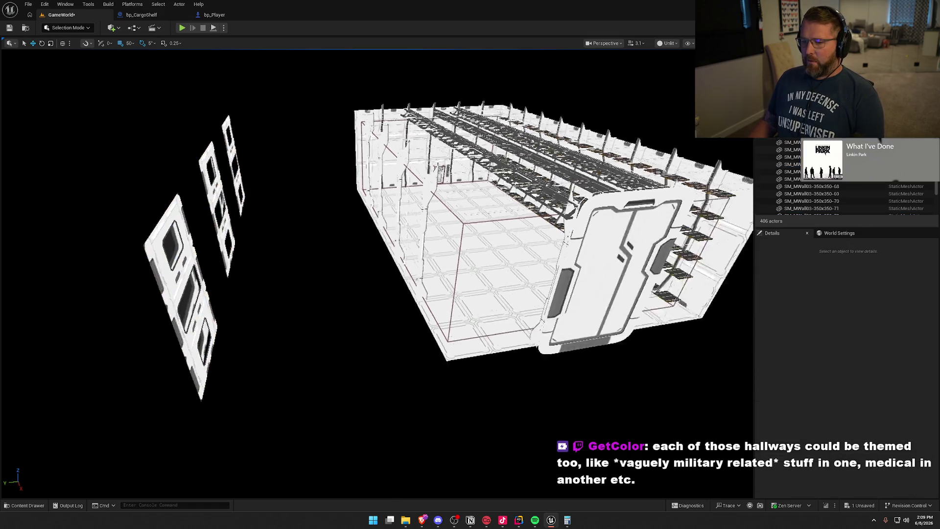
Switch back to Lit shading and fly toward the starfield gap in the side wall.
{"action": "key", "text": "alt+4"}
{"action": "scroll", "coordinate": [377, 273], "scroll_direction": "down", "scroll_amount": 2}
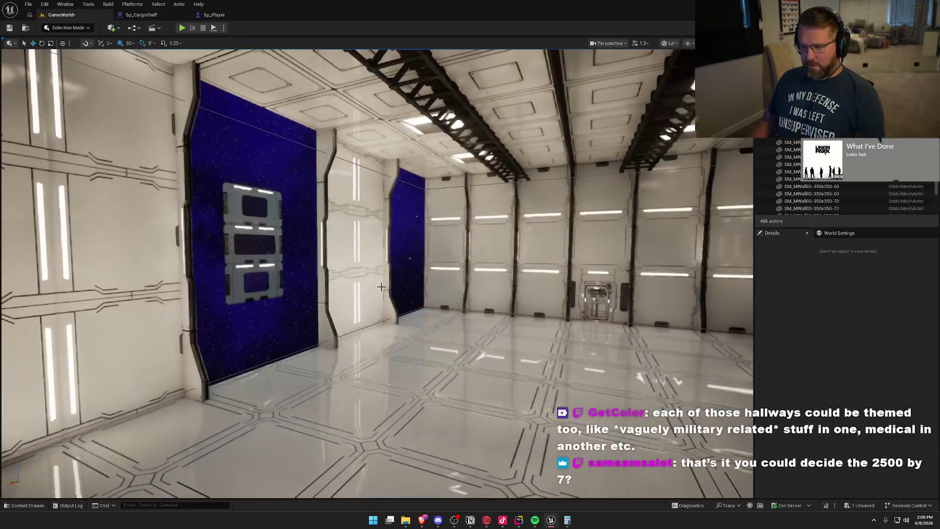
{"action": "scroll", "coordinate": [377, 273], "scroll_direction": "down", "scroll_amount": 1}
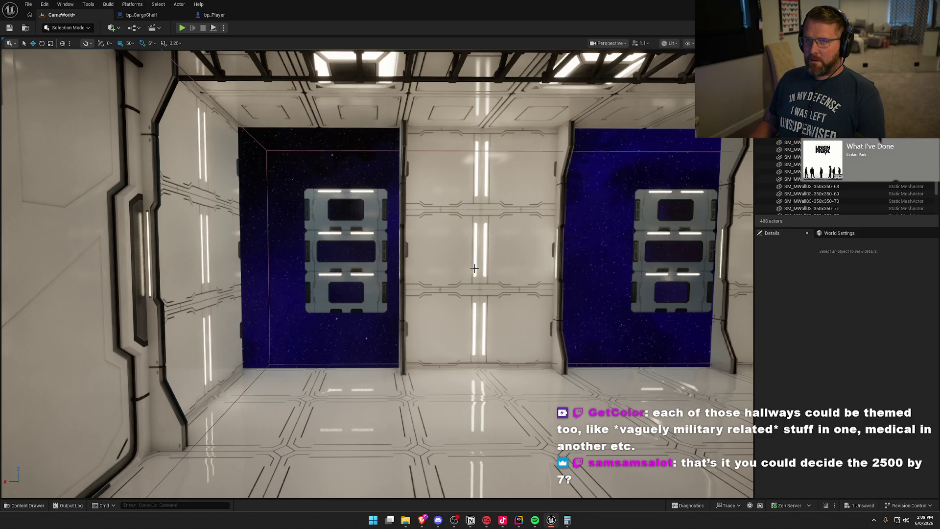
{"action": "key", "text": "w"}
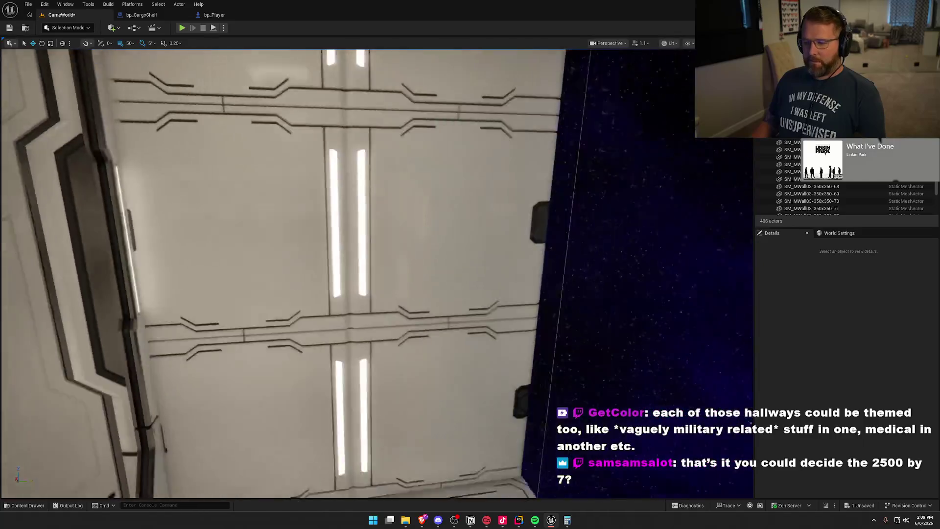
{"action": "key", "text": "w"}
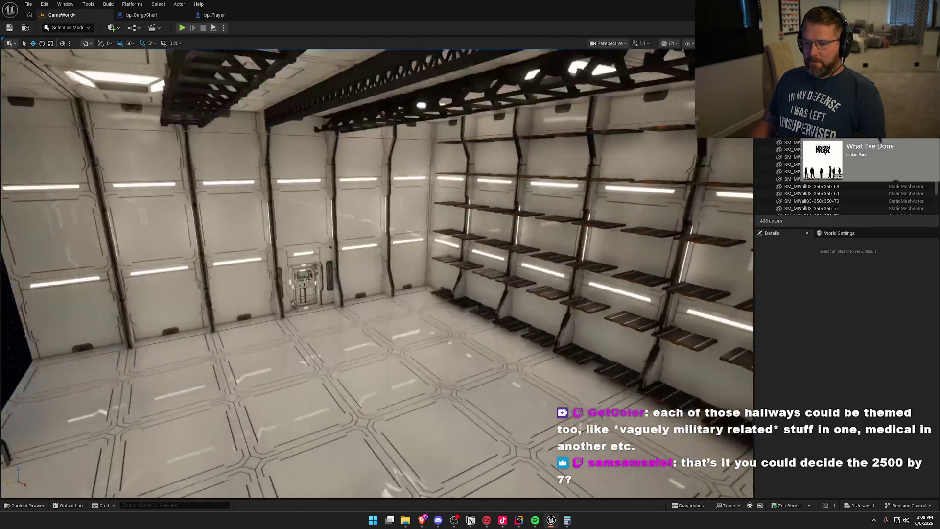
{"action": "key", "text": "d"}
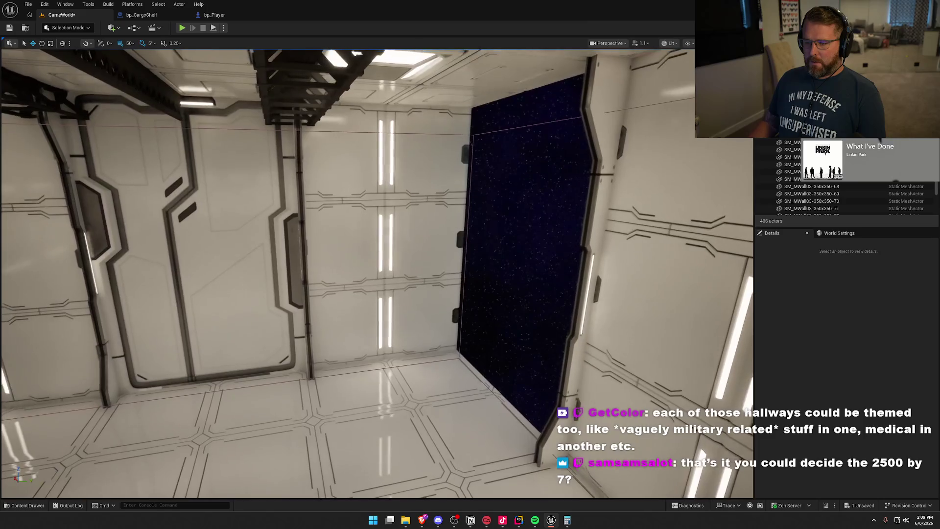
Alt-drag a copy of the wall pilaster along X to 4320, 2450, 0.
{"action": "left_click", "coordinate": [300, 170]}
{"action": "left_click_drag", "start_coordinate": [335, 368], "coordinate": [490, 357]}
{"action": "key", "text": "Escape"}
{"action": "key", "text": "a"}
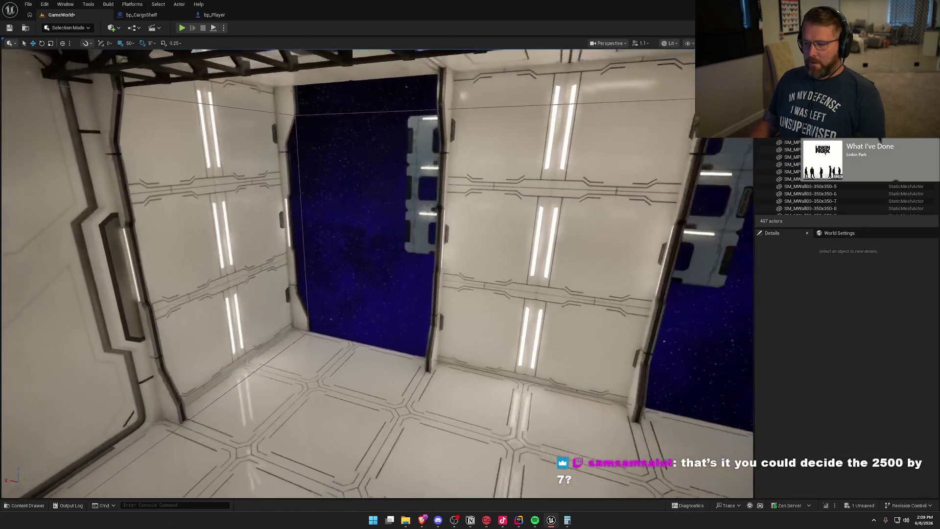
{"action": "key", "text": "s"}
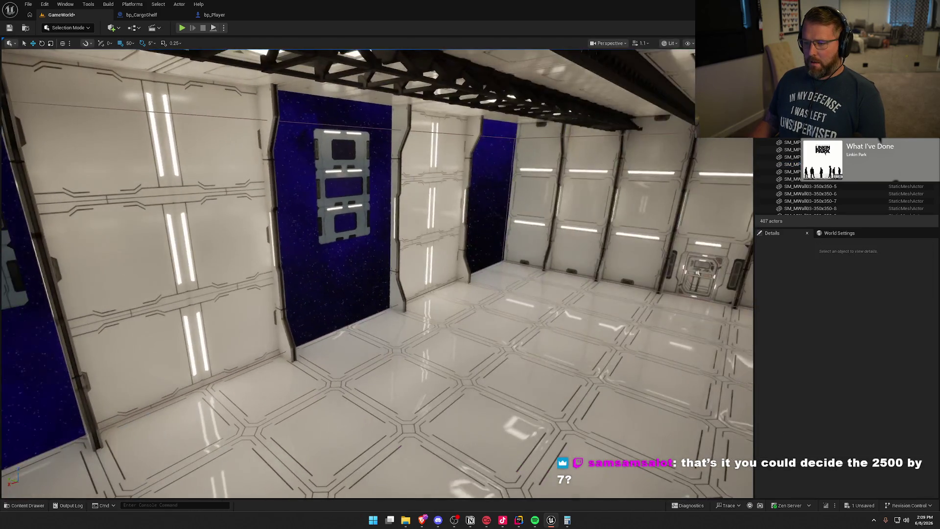
Box-select the eleven side-wall panels and Alt-drag copies 10 m outward into the starfield.
{"action": "left_click_drag", "start_coordinate": [527, 337], "coordinate": [527, 337]}
{"action": "left_click", "coordinate": [298, 216]}
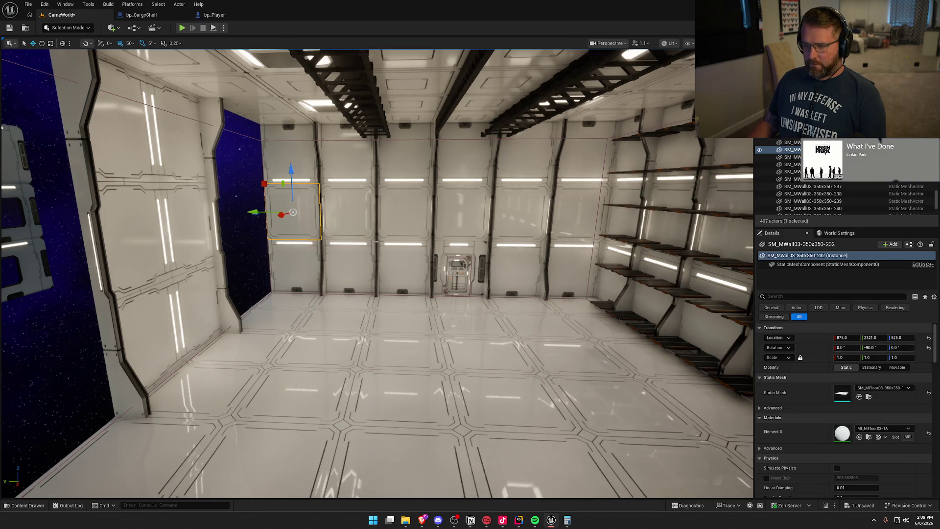
{"action": "left_click", "coordinate": [403, 267], "text": "ctrl"}
{"action": "mouse_move", "coordinate": [403, 266]}
{"action": "left_mouse_down"}
{"action": "mouse_move", "coordinate": [419, 263]}
{"action": "mouse_move", "coordinate": [413, 247]}
{"action": "mouse_move", "coordinate": [280, 222]}
{"action": "left_mouse_up"}
{"action": "key", "text": "Escape"}
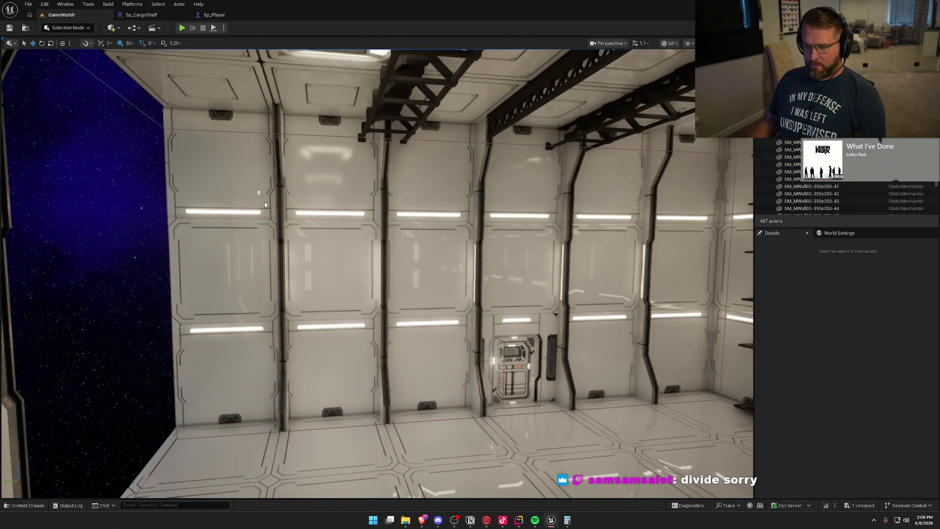
{"action": "left_click_drag", "start_coordinate": [404, 350], "coordinate": [403, 348]}
{"action": "left_click_drag", "start_coordinate": [291, 361], "coordinate": [346, 365]}
{"action": "left_click_drag", "start_coordinate": [490, 333], "coordinate": [273, 343]}
{"action": "mouse_move", "coordinate": [384, 348]}
{"action": "left_mouse_down"}
{"action": "mouse_move", "coordinate": [336, 315]}
{"action": "mouse_move", "coordinate": [380, 315]}
{"action": "left_mouse_up"}
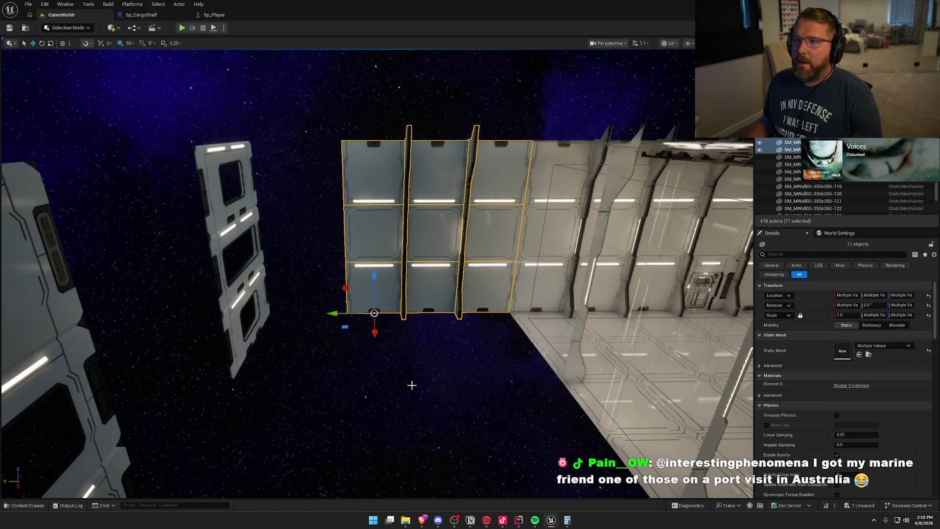
Copy the eleven panels further along, then delete the extra end column and trim.
{"action": "left_click_drag", "start_coordinate": [333, 312], "coordinate": [166, 304], "text": "alt"}
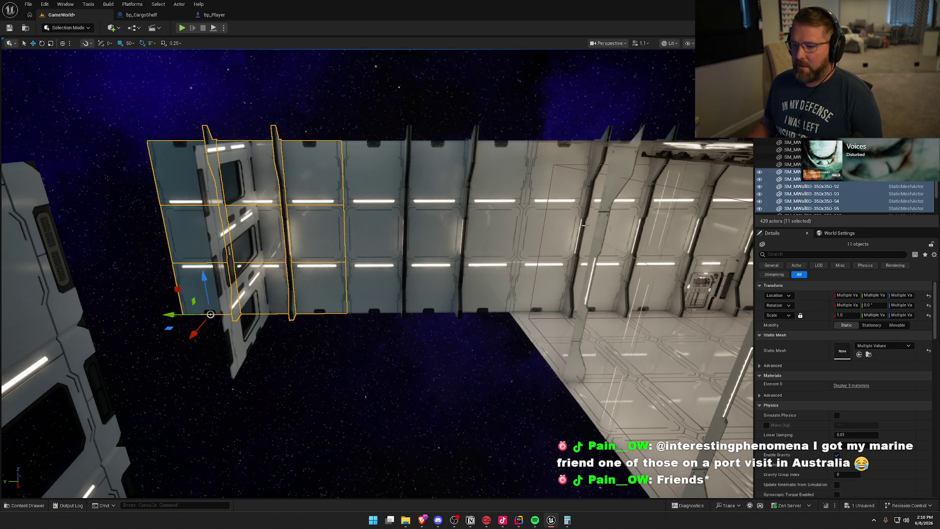
{"action": "mouse_move", "coordinate": [509, 356]}
{"action": "left_mouse_down"}
{"action": "mouse_move", "coordinate": [485, 360]}
{"action": "mouse_move", "coordinate": [497, 343]}
{"action": "mouse_move", "coordinate": [506, 357]}
{"action": "left_mouse_up"}
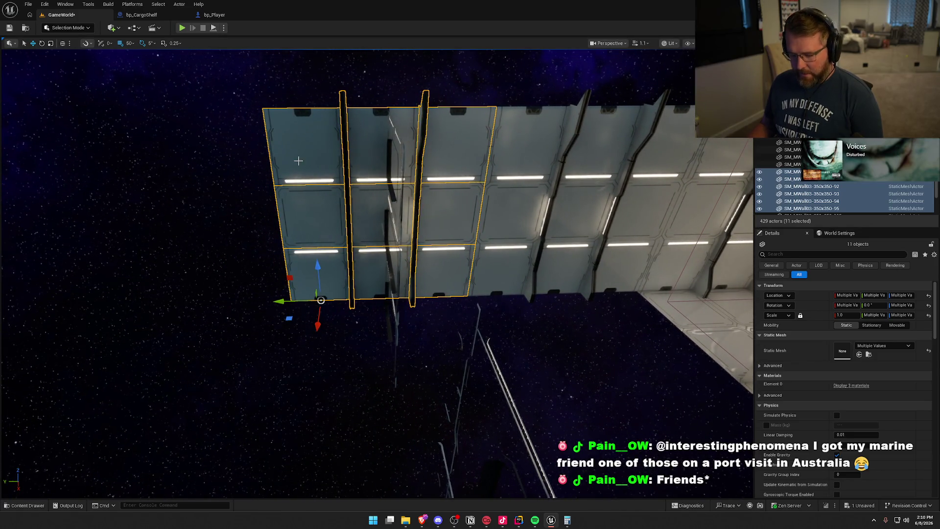
{"action": "left_click", "coordinate": [298, 161]}
{"action": "left_click", "coordinate": [320, 216], "text": "ctrl"}
{"action": "left_click", "coordinate": [347, 268], "text": "ctrl"}
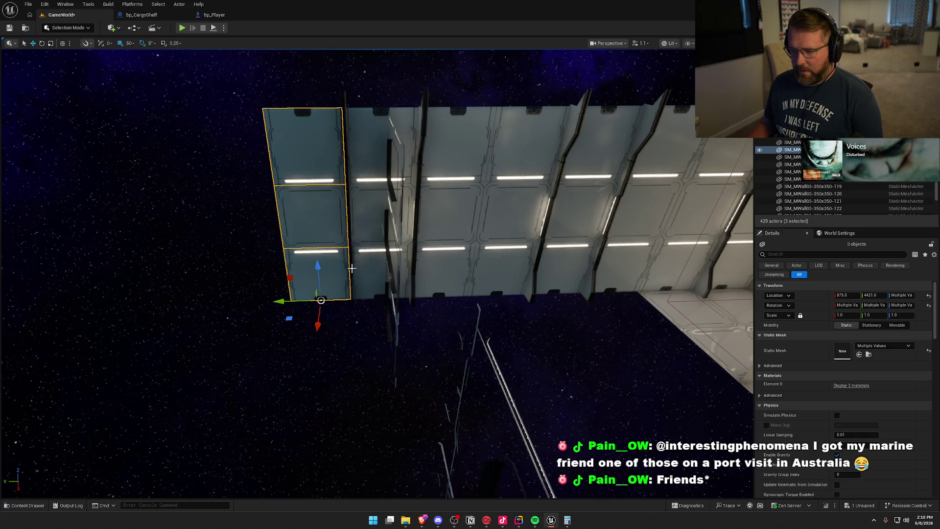
{"action": "left_click", "coordinate": [350, 221], "text": "ctrl"}
{"action": "key", "text": "Delete"}
{"action": "left_click_drag", "start_coordinate": [502, 317], "coordinate": [507, 317]}
Move the left and centre window wall panels to fit against the new wall.
{"action": "left_click", "coordinate": [430, 237]}
{"action": "left_click_drag", "start_coordinate": [430, 237], "coordinate": [336, 294]}
{"action": "left_click", "coordinate": [139, 333]}
{"action": "left_click", "coordinate": [98, 264], "text": "ctrl"}
{"action": "left_click", "coordinate": [79, 191], "text": "ctrl"}
{"action": "left_click", "coordinate": [377, 337], "text": "ctrl"}
{"action": "left_click", "coordinate": [372, 305], "text": "ctrl"}
{"action": "left_click", "coordinate": [409, 203], "text": "ctrl"}
{"action": "left_click_drag", "start_coordinate": [410, 204], "coordinate": [550, 331]}
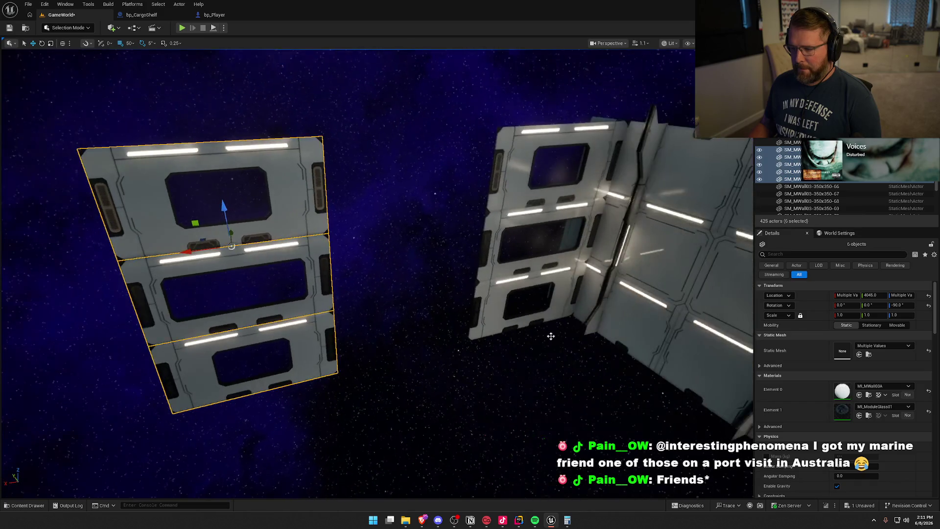
{"action": "left_click", "coordinate": [537, 183], "text": "ctrl"}
{"action": "mouse_move", "coordinate": [537, 183]}
{"action": "left_mouse_down"}
{"action": "mouse_move", "coordinate": [343, 259]}
{"action": "mouse_move", "coordinate": [245, 257]}
{"action": "mouse_move", "coordinate": [258, 253]}
{"action": "left_mouse_up"}
{"action": "scroll", "coordinate": [484, 265], "scroll_direction": "down", "scroll_amount": 10}
{"action": "key", "text": "Escape"}
Alt-drag two pilaster copies further along the new wall, then select a floor tile.
{"action": "mouse_move", "coordinate": [484, 264]}
{"action": "left_mouse_down"}
{"action": "mouse_move", "coordinate": [455, 264]}
{"action": "mouse_move", "coordinate": [456, 245]}
{"action": "mouse_move", "coordinate": [436, 248]}
{"action": "left_mouse_up"}
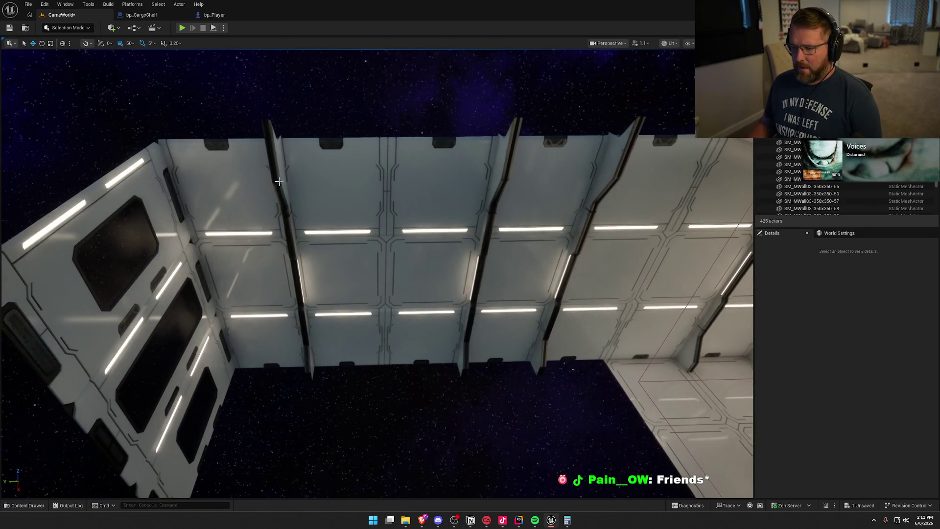
{"action": "left_click", "coordinate": [293, 251]}
{"action": "left_click_drag", "start_coordinate": [276, 383], "coordinate": [342, 379]}
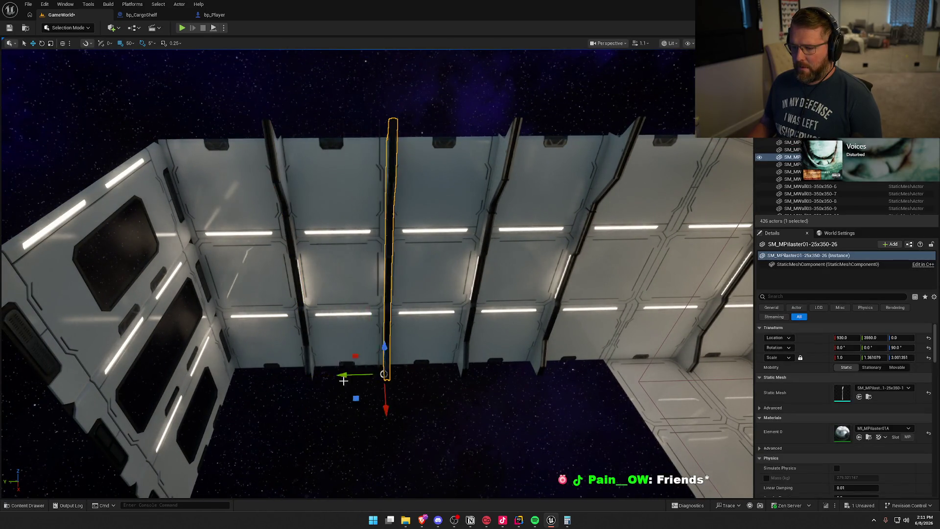
{"action": "key", "text": "Escape"}
{"action": "mouse_move", "coordinate": [374, 277]}
{"action": "left_mouse_down"}
{"action": "mouse_move", "coordinate": [377, 267]}
{"action": "mouse_move", "coordinate": [374, 277]}
{"action": "left_mouse_up"}
{"action": "left_click", "coordinate": [378, 277]}
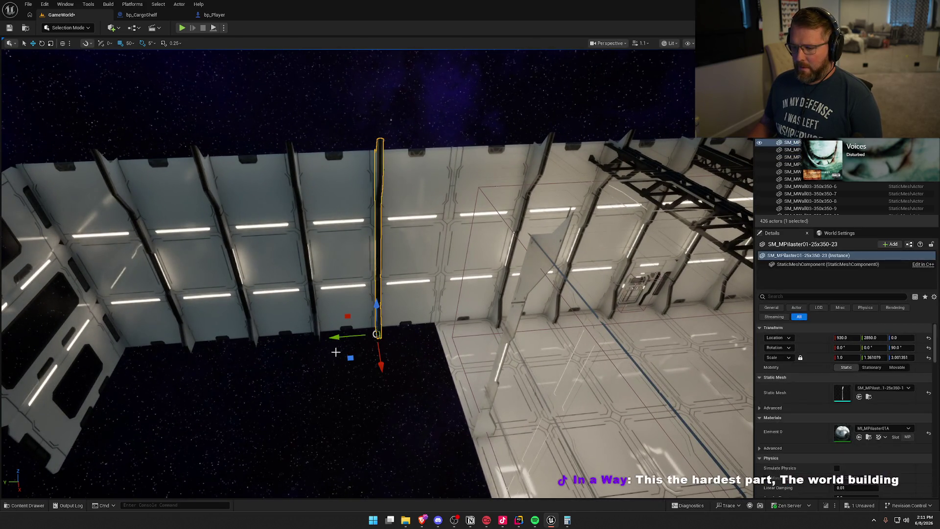
{"action": "left_click_drag", "start_coordinate": [335, 337], "coordinate": [399, 325], "text": "alt"}
{"action": "left_click", "coordinate": [400, 345]}
{"action": "mouse_move", "coordinate": [441, 350]}
{"action": "left_mouse_down"}
{"action": "mouse_move", "coordinate": [522, 265]}
{"action": "mouse_move", "coordinate": [584, 281]}
{"action": "mouse_move", "coordinate": [413, 269]}
{"action": "mouse_move", "coordinate": [453, 275]}
{"action": "mouse_move", "coordinate": [273, 246]}
{"action": "mouse_move", "coordinate": [318, 254]}
{"action": "left_mouse_up"}
{"action": "left_click", "coordinate": [522, 265]}
Alt-drag a floor tile copy 6.5 m outward and swap its mesh to SM_MFloor03-700x350-1.
{"action": "scroll", "coordinate": [318, 254], "scroll_direction": "up", "scroll_amount": 1}
{"action": "scroll", "coordinate": [367, 282], "scroll_direction": "down", "scroll_amount": 2}
{"action": "mouse_move", "coordinate": [415, 276]}
{"action": "left_mouse_down", "text": "alt"}
{"action": "mouse_move", "coordinate": [247, 273]}
{"action": "mouse_move", "coordinate": [255, 276]}
{"action": "left_mouse_up", "text": "alt"}
{"action": "left_click", "coordinate": [883, 388]}
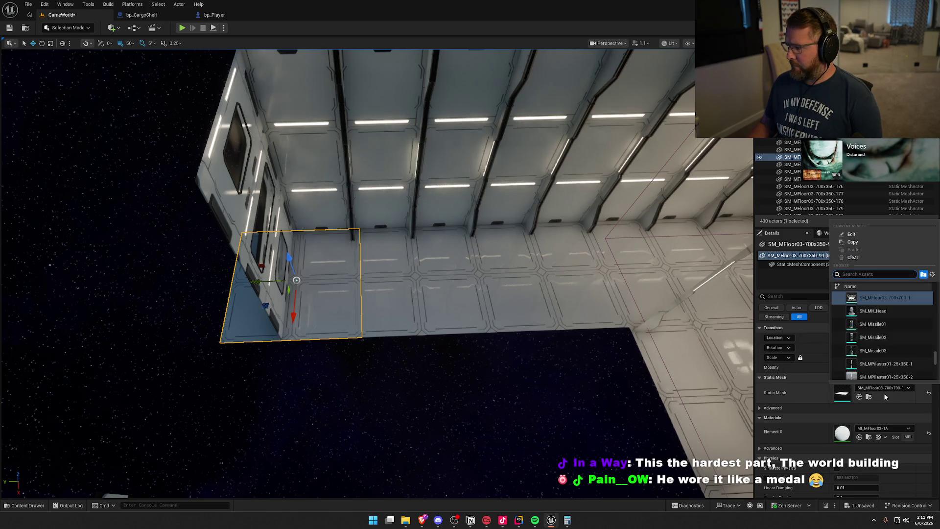
{"action": "scroll", "coordinate": [905, 339], "scroll_direction": "up", "scroll_amount": 2}
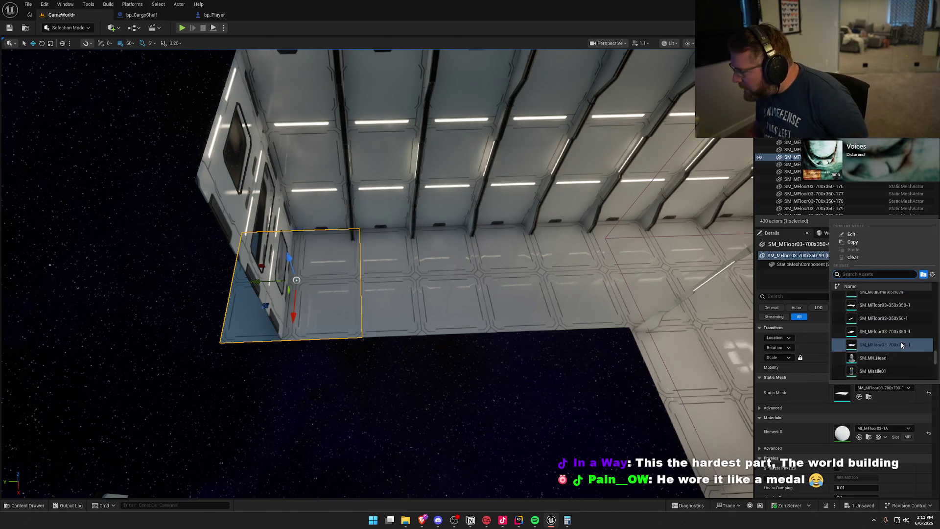
{"action": "left_click", "coordinate": [907, 333]}
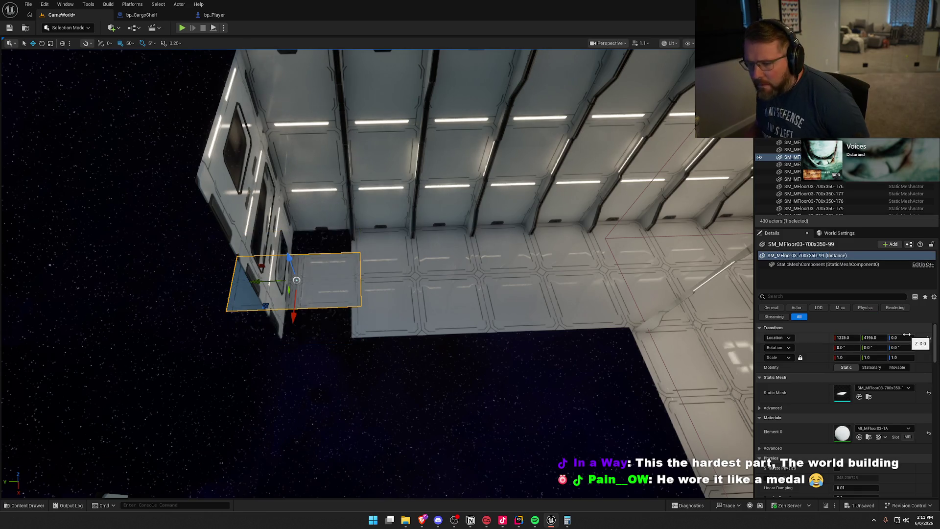
Rotate the tile −90° and slide it to Y 4046 against the wing's wall corner.
{"action": "key", "text": "e"}
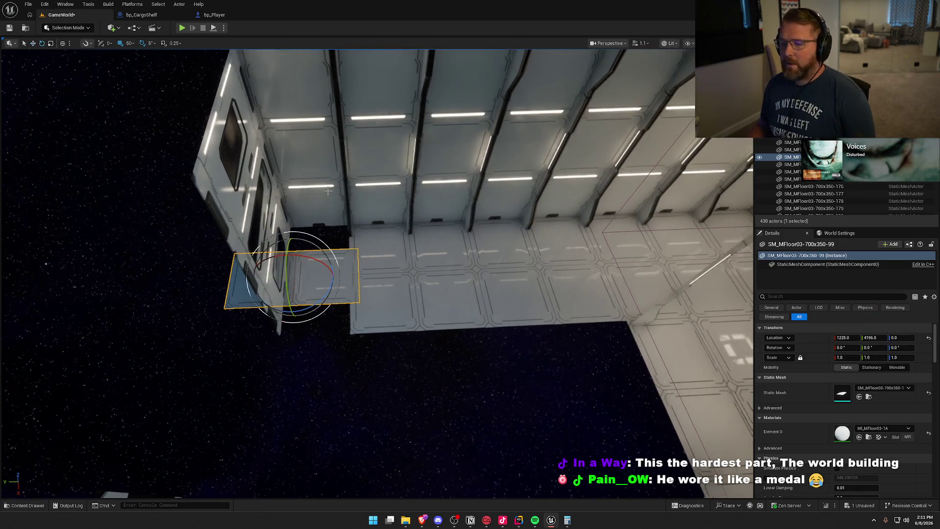
{"action": "left_click_drag", "start_coordinate": [307, 317], "coordinate": [336, 263]}
{"action": "key", "text": "w"}
{"action": "left_click_drag", "start_coordinate": [250, 282], "coordinate": [248, 290]}
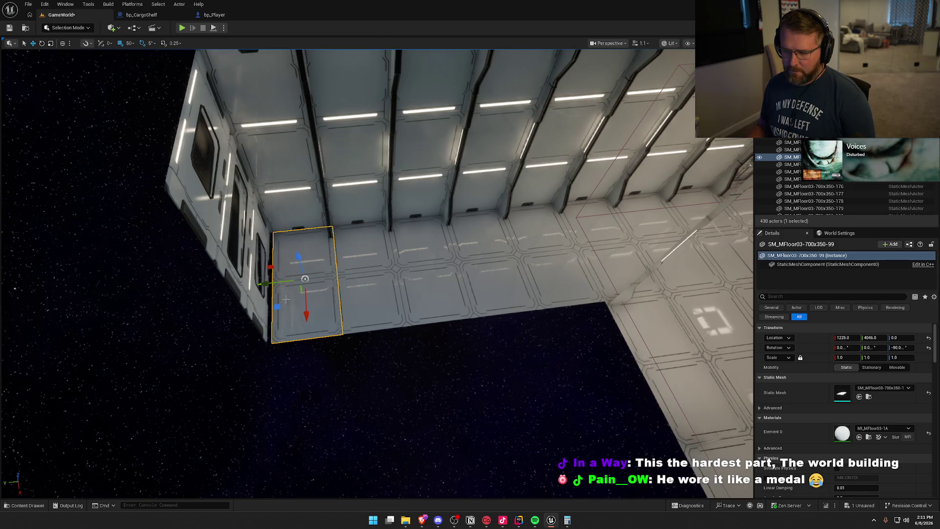
{"action": "key", "text": "f"}
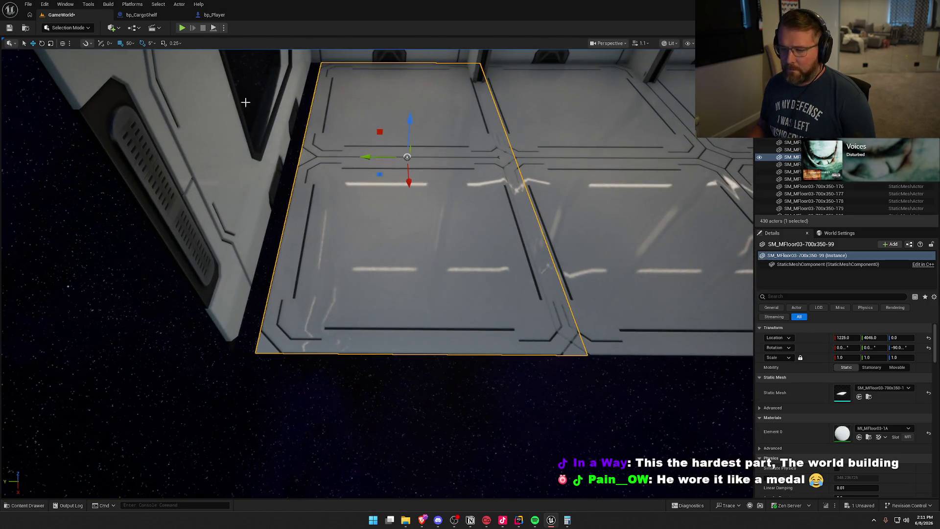
{"action": "left_click", "coordinate": [131, 43]}
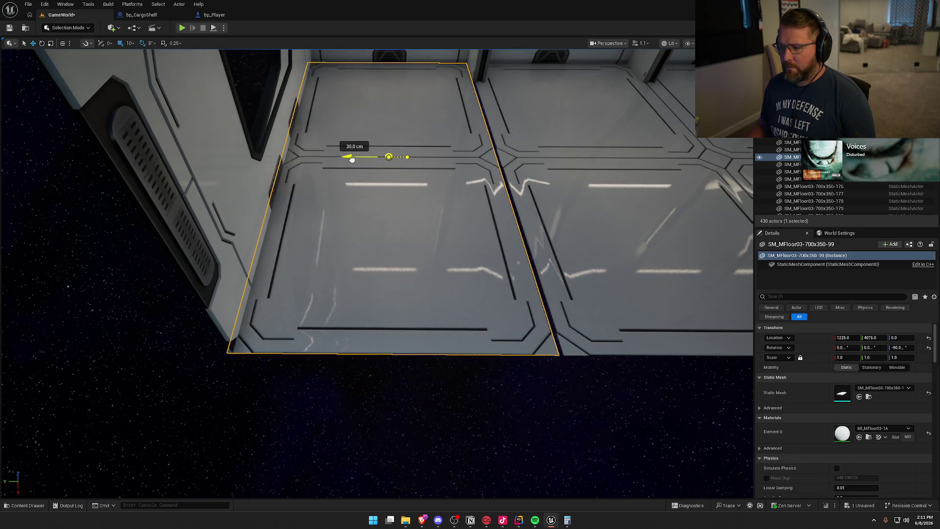
{"action": "key", "text": "Escape"}
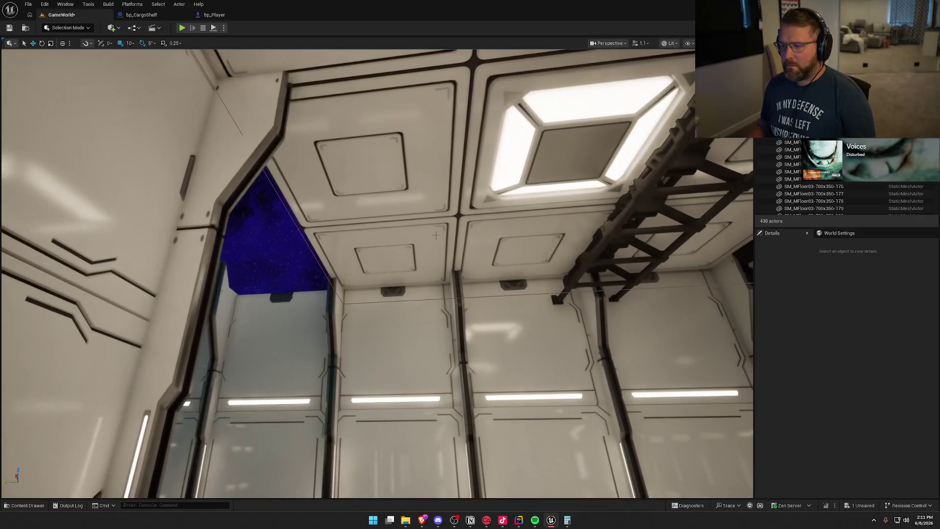
Select the four ceiling panels including the light panel, undo a trial copy, and set grid snap to 50.
{"action": "left_click", "coordinate": [378, 265]}
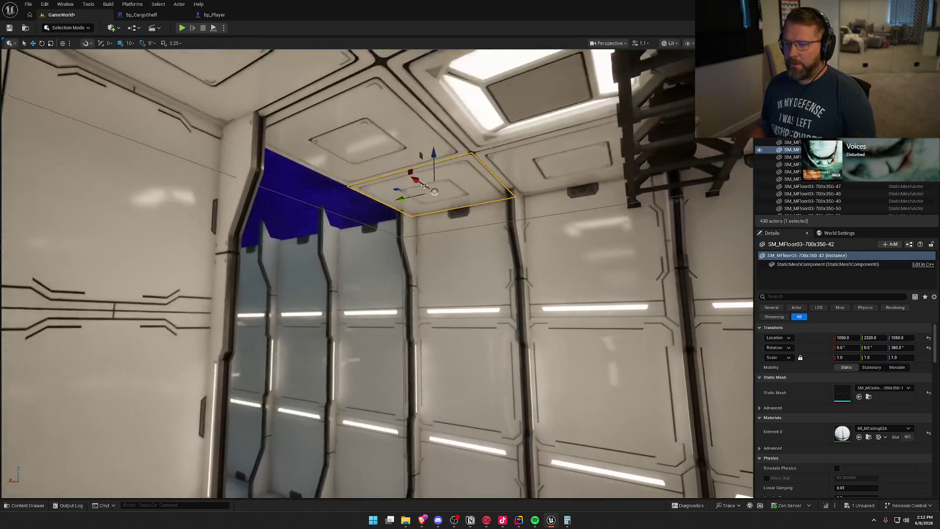
{"action": "left_click", "coordinate": [384, 177], "text": "ctrl"}
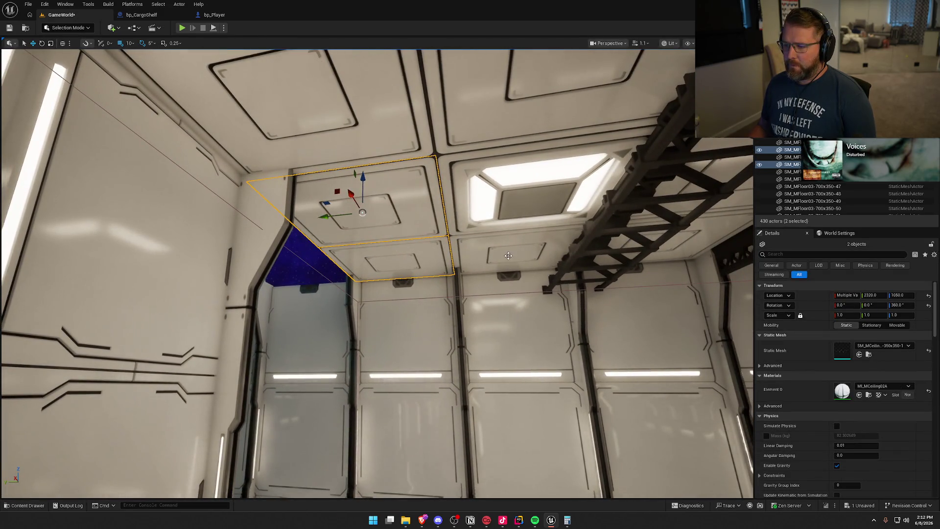
{"action": "left_click", "coordinate": [499, 191], "text": "ctrl"}
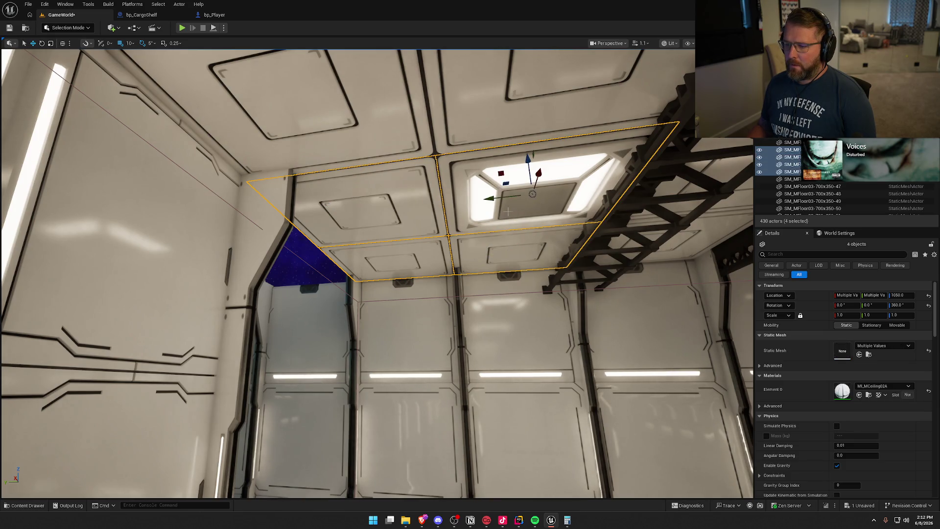
{"action": "left_click_drag", "start_coordinate": [491, 198], "coordinate": [214, 235]}
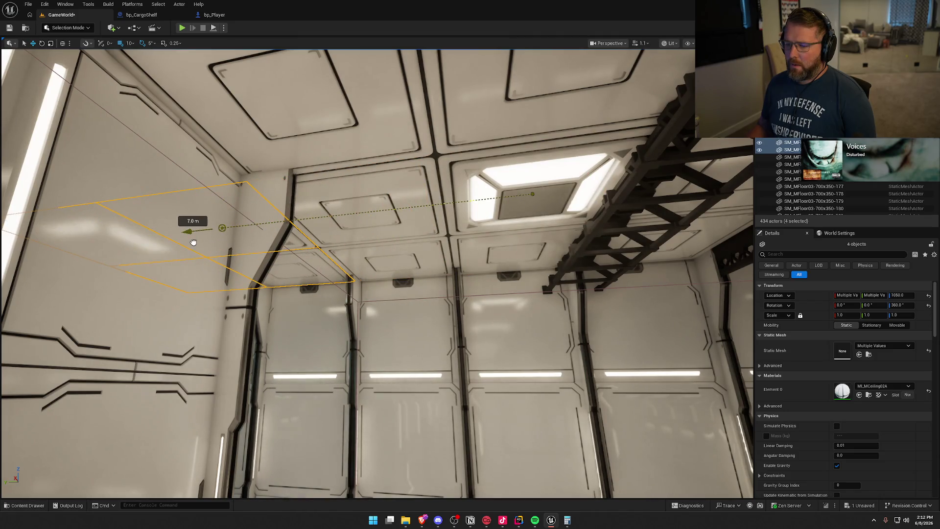
{"action": "key", "text": "ctrl+z"}
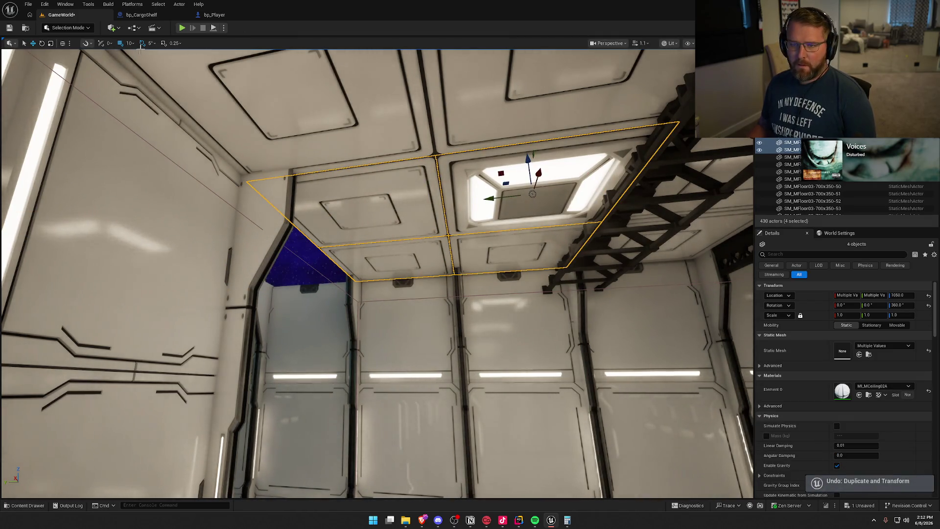
{"action": "left_click", "coordinate": [131, 43]}
{"action": "left_click", "coordinate": [142, 86]}
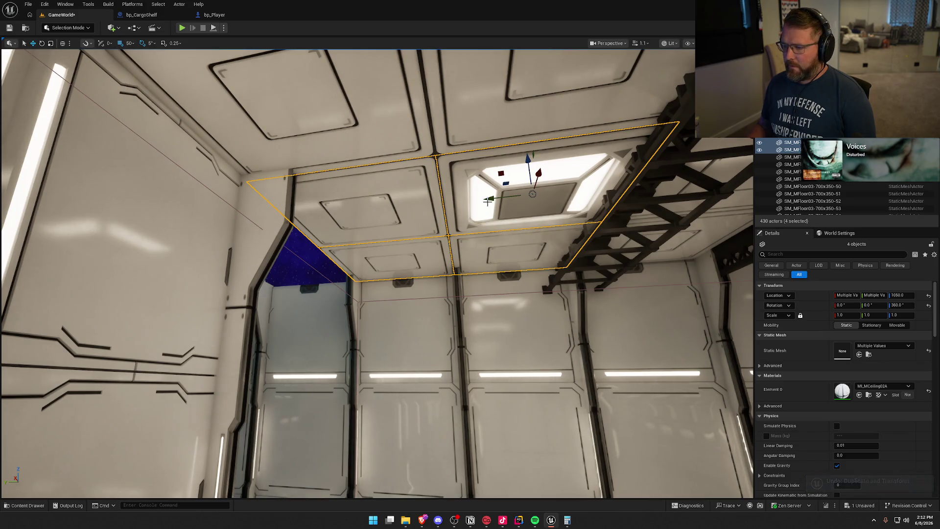
Alt-drag two copies of the four-panel ceiling block outward to the left.
{"action": "left_click_drag", "start_coordinate": [488, 201], "coordinate": [397, 209]}
{"action": "key", "text": "ctrl+z"}
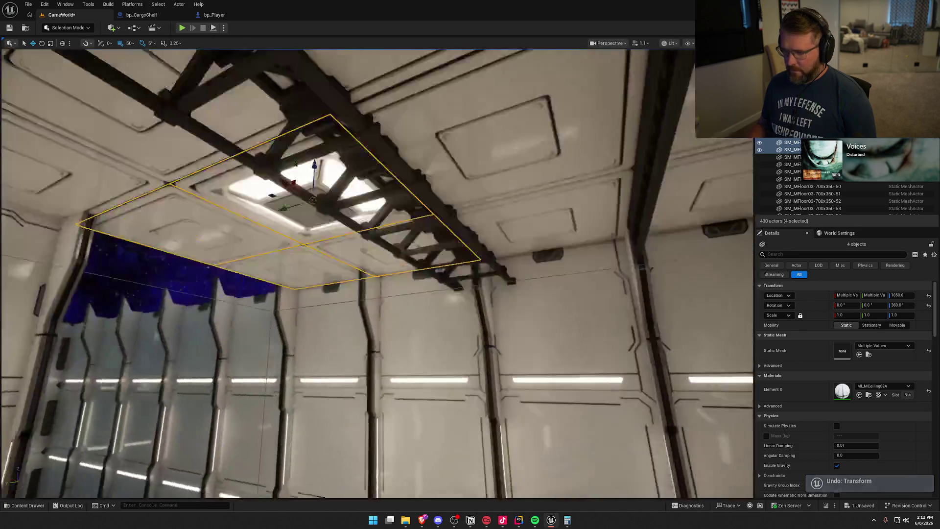
{"action": "left_click_drag", "start_coordinate": [637, 196], "coordinate": [570, 195]}
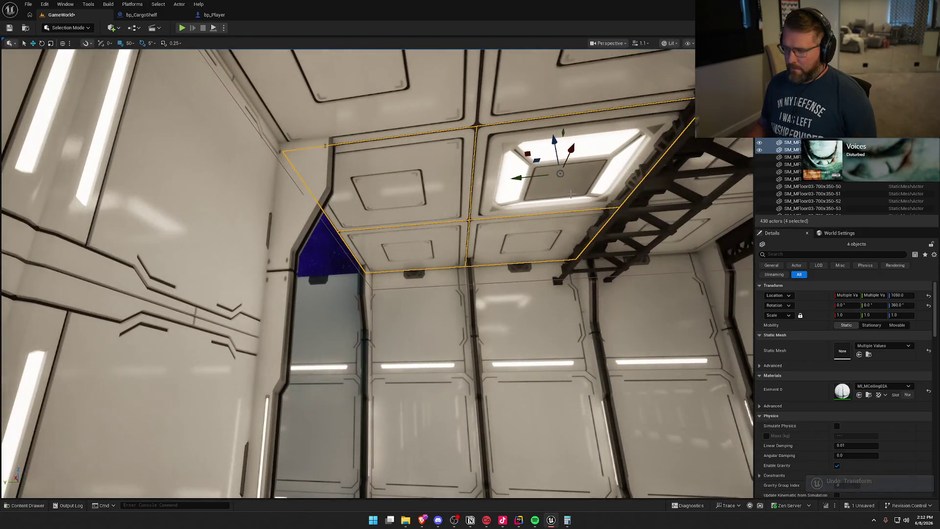
{"action": "mouse_move", "coordinate": [519, 179]}
{"action": "left_mouse_down"}
{"action": "mouse_move", "coordinate": [314, 193]}
{"action": "mouse_move", "coordinate": [183, 218]}
{"action": "mouse_move", "coordinate": [210, 215]}
{"action": "left_mouse_up"}
{"action": "left_click_drag", "start_coordinate": [343, 245], "coordinate": [313, 264]}
{"action": "left_click_drag", "start_coordinate": [488, 199], "coordinate": [151, 199]}
{"action": "key", "text": "Left"}
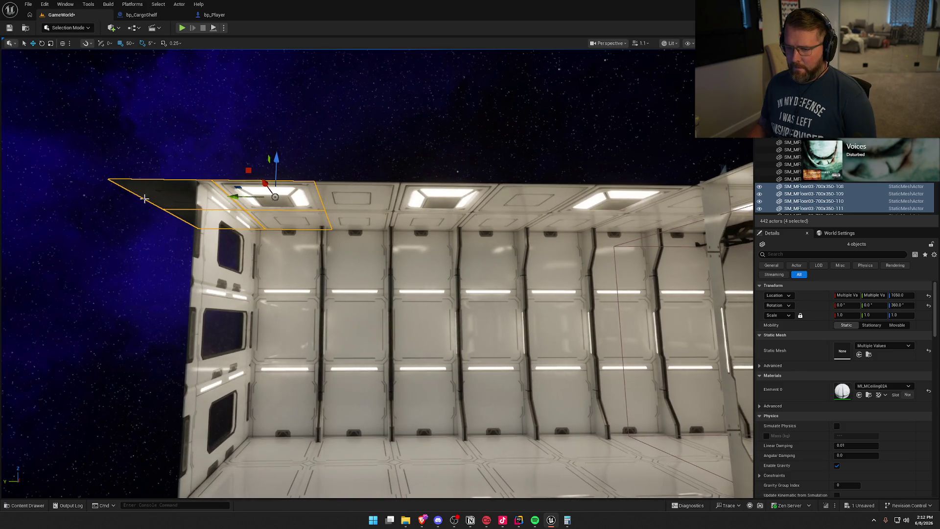
Delete the two surplus ceiling panels and check the ceiling along the long wall.
{"action": "left_click", "coordinate": [274, 205], "text": "ctrl"}
{"action": "key", "text": "Delete"}
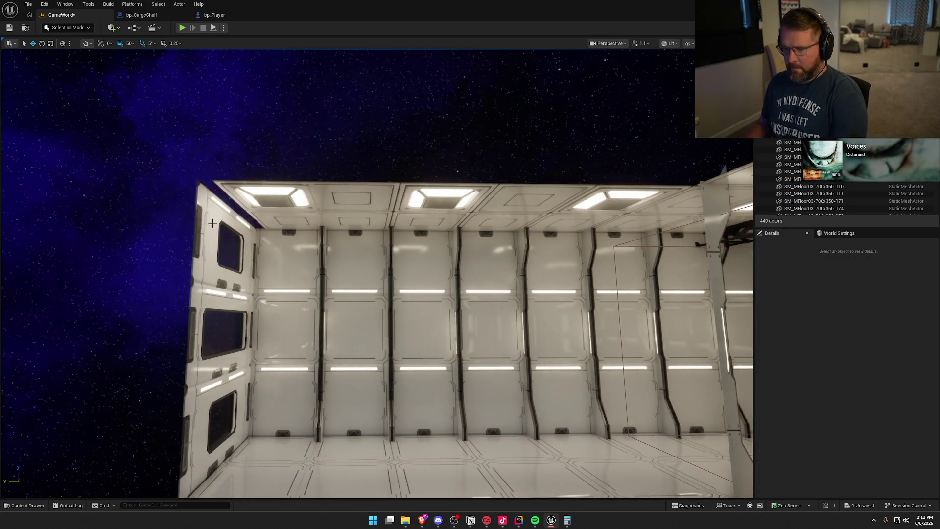
{"action": "scroll", "coordinate": [311, 251], "scroll_direction": "down", "scroll_amount": 10}
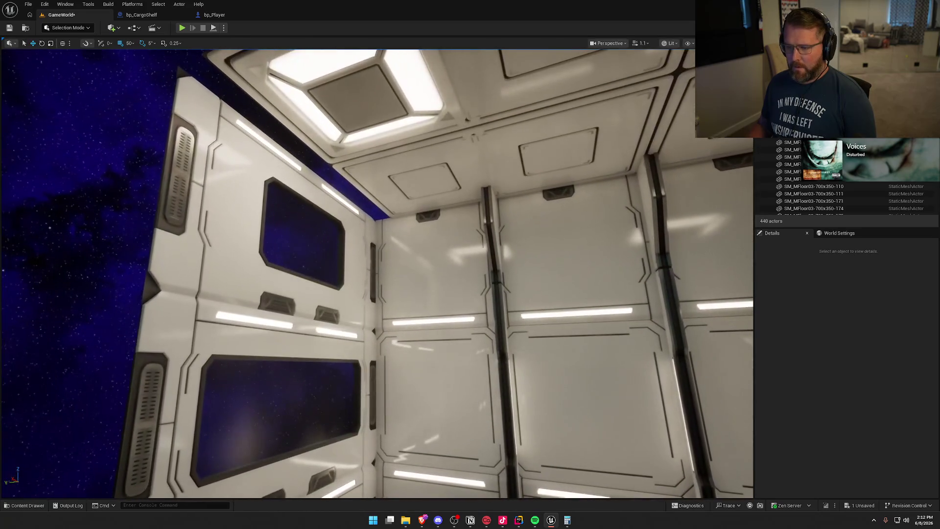
{"action": "left_click_drag", "start_coordinate": [310, 250], "coordinate": [201, 253]}
{"action": "left_click", "coordinate": [203, 253]}
{"action": "left_click", "coordinate": [306, 162]}
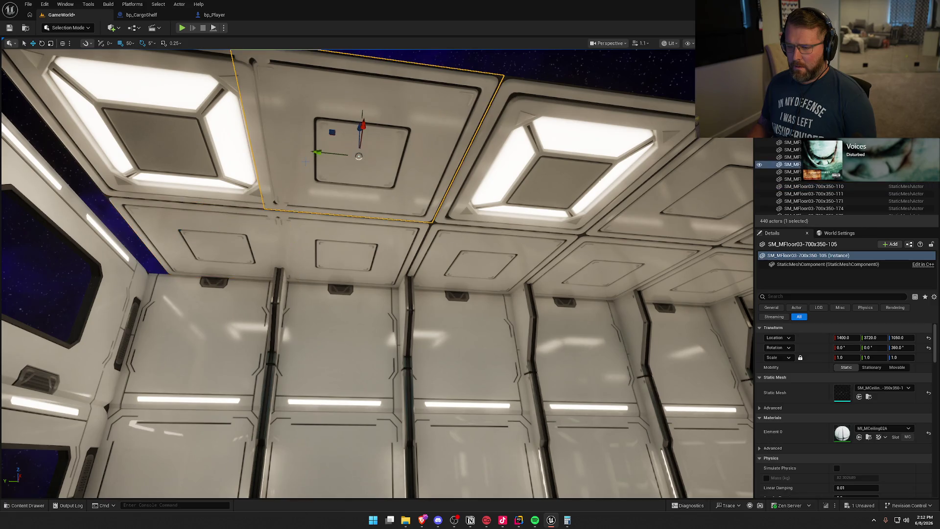
{"action": "left_click", "coordinate": [208, 246]}
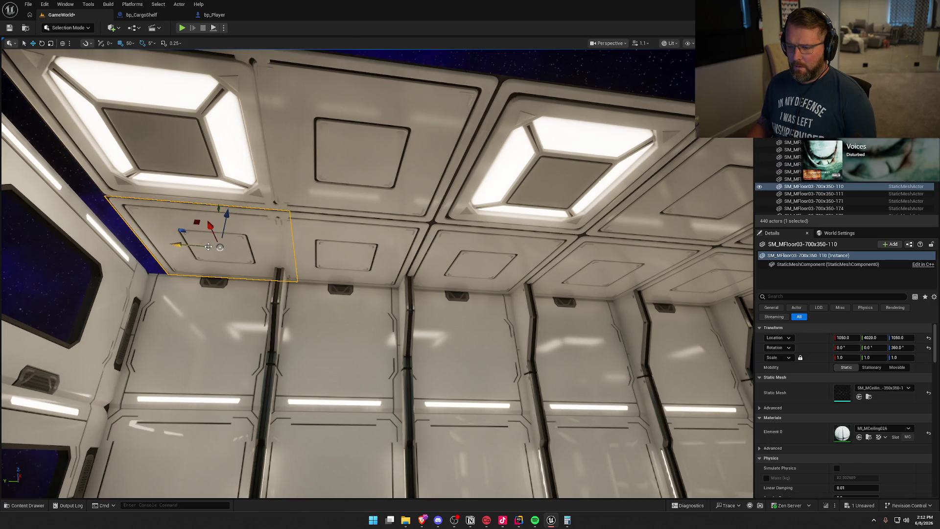
{"action": "left_click", "coordinate": [174, 182], "text": "ctrl"}
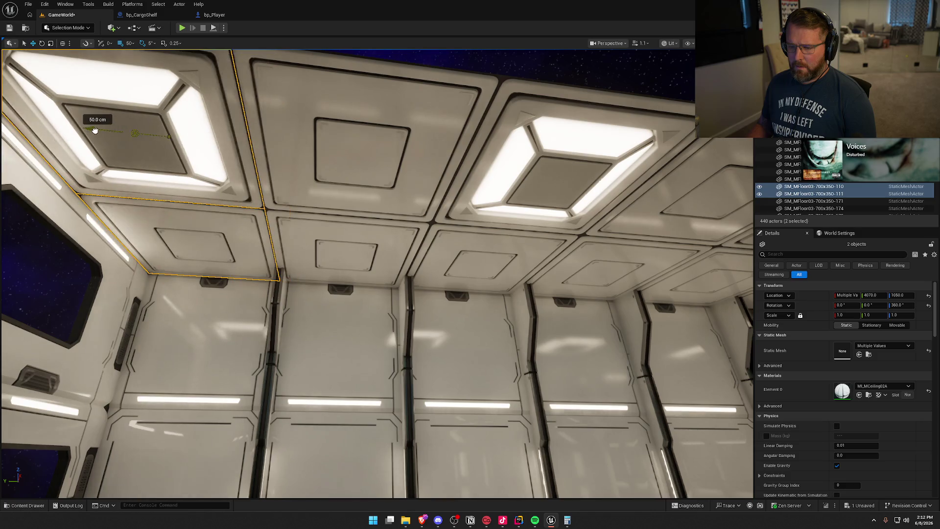
{"action": "key", "text": "Escape"}
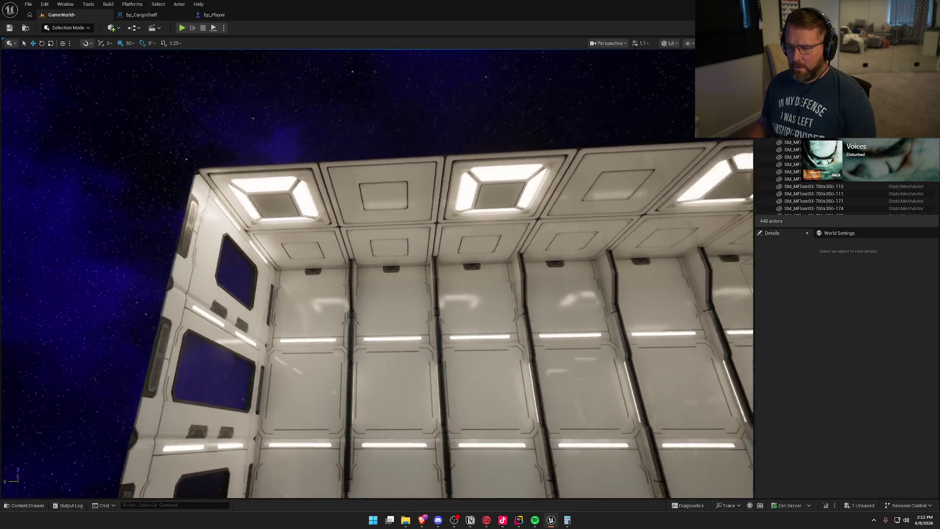
{"action": "left_click_drag", "start_coordinate": [375, 344], "coordinate": [375, 343]}
Set panel -106's mesh to the -350x350-4 light and panel -107's to -350x350-1.
{"action": "left_click", "coordinate": [356, 219]}
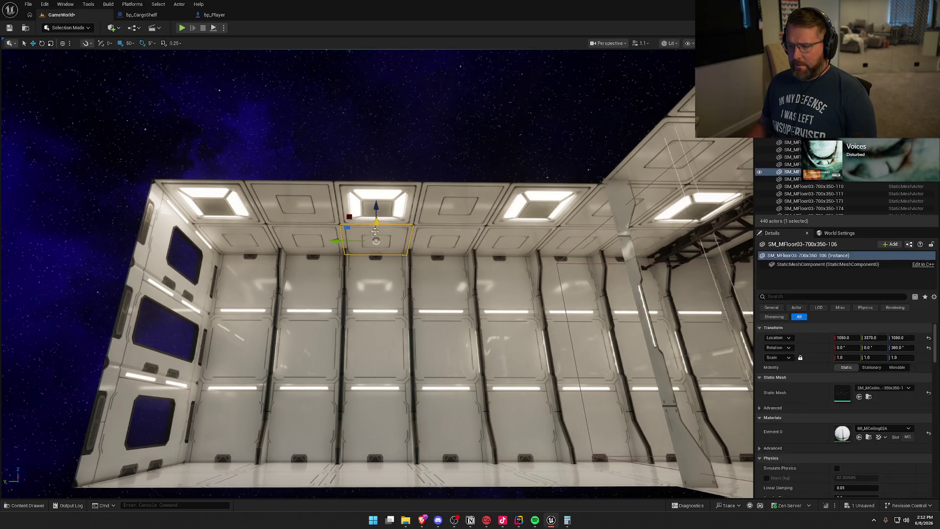
{"action": "key", "text": "f"}
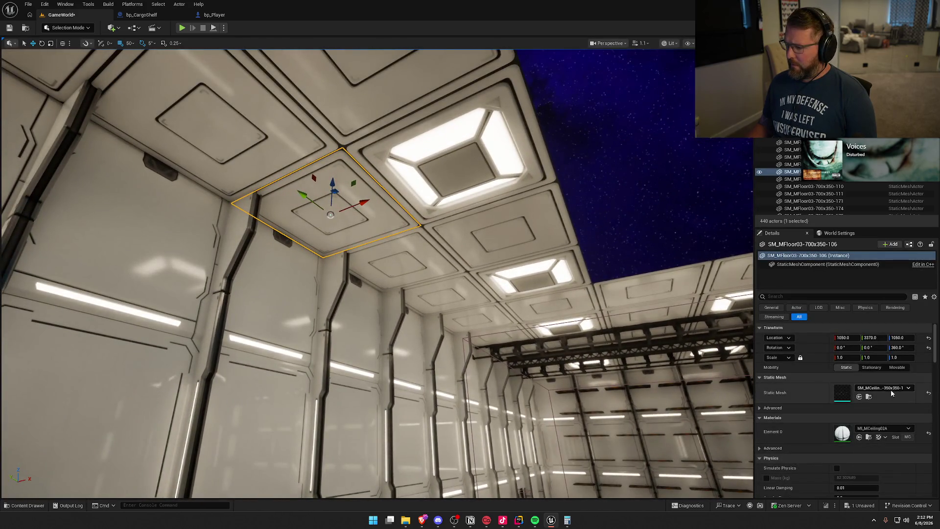
{"action": "left_click", "coordinate": [891, 388]}
{"action": "left_click", "coordinate": [881, 338]}
{"action": "left_click", "coordinate": [458, 162]}
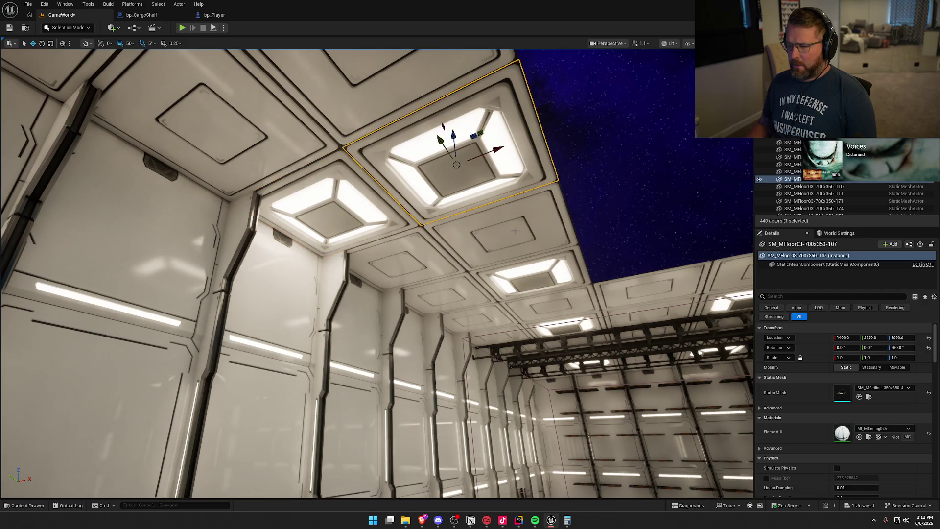
{"action": "left_click", "coordinate": [891, 387]}
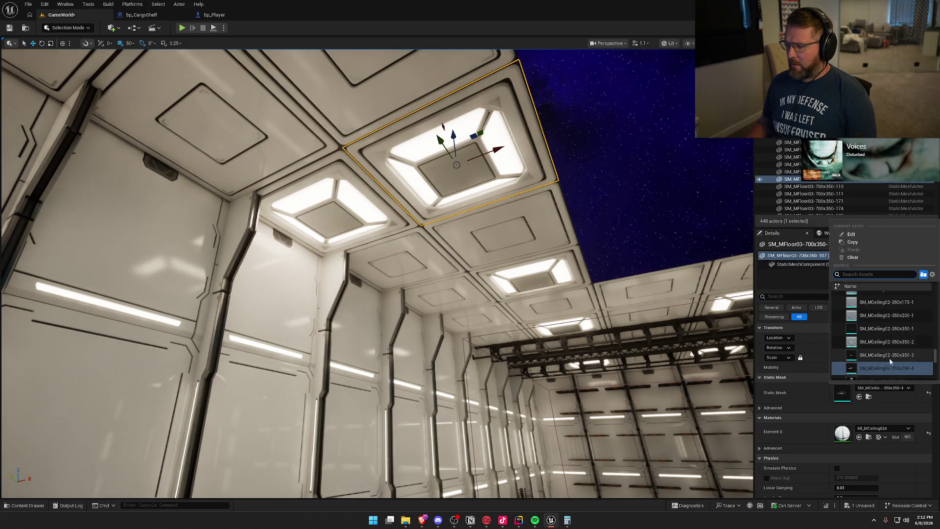
{"action": "left_click", "coordinate": [887, 305]}
{"action": "key", "text": "Escape"}
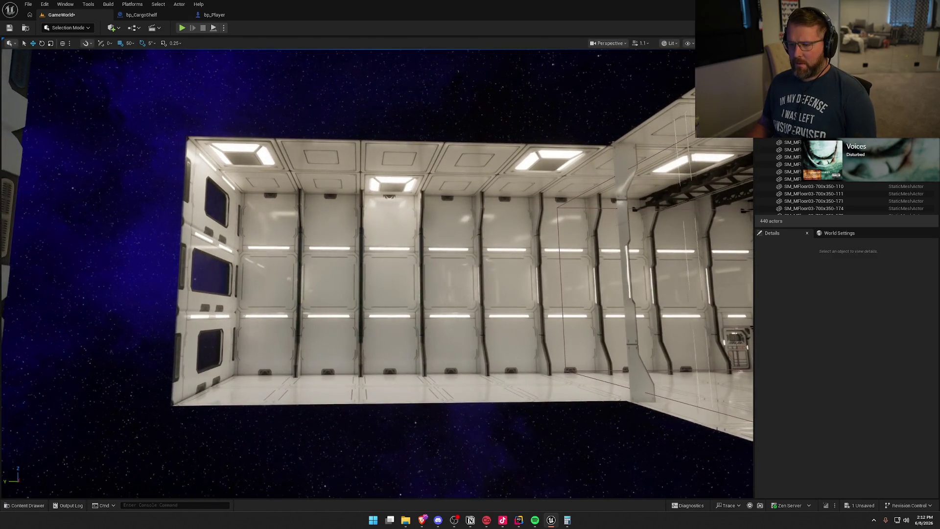
{"action": "key", "text": "w"}
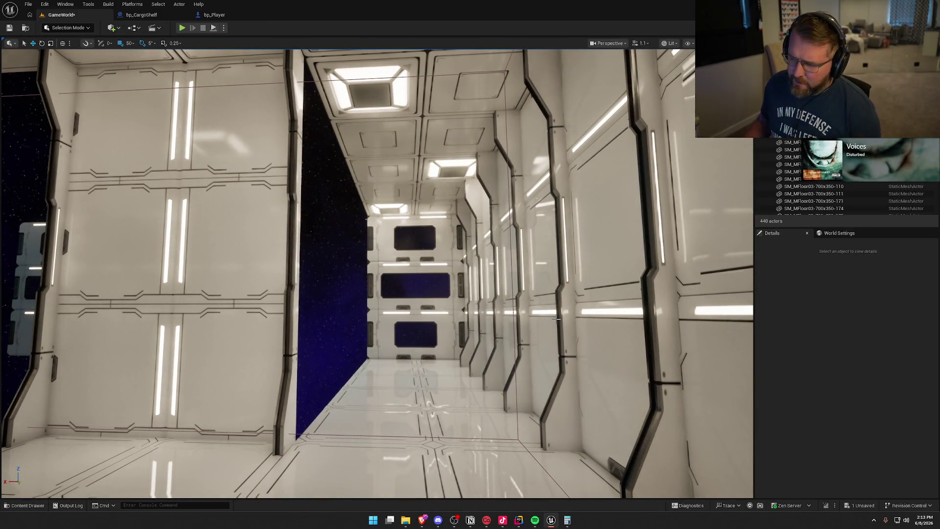
Change the three corridor ceiling lights' Static Mesh to SM_MCeiling02-350x350-1.
{"action": "left_click", "coordinate": [399, 209]}
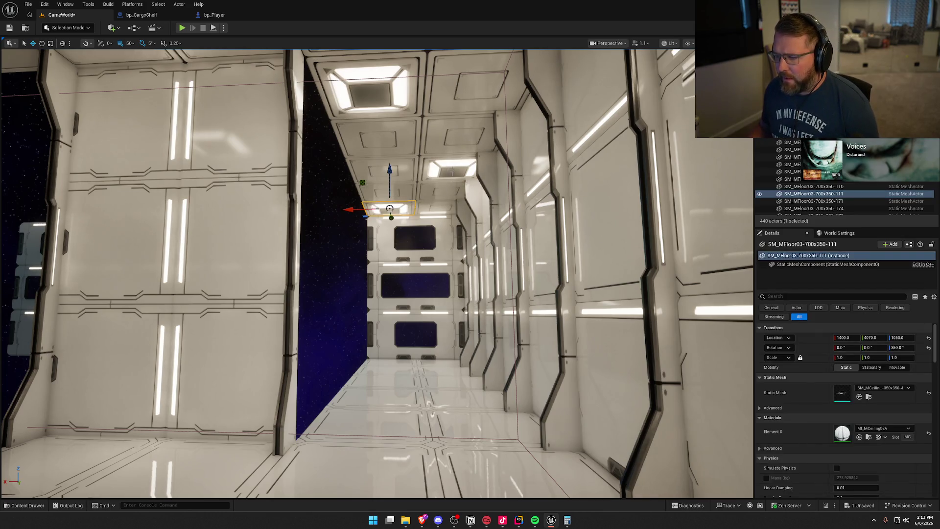
{"action": "left_click", "coordinate": [452, 171], "text": "ctrl"}
{"action": "left_click", "coordinate": [366, 88], "text": "ctrl"}
{"action": "left_click", "coordinate": [869, 346]}
{"action": "scroll", "coordinate": [887, 303], "scroll_direction": "up", "scroll_amount": 5}
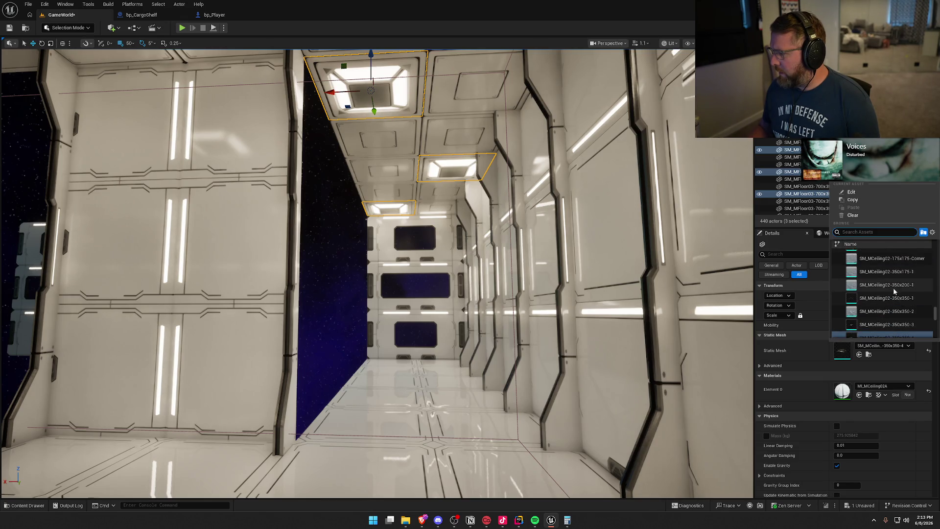
{"action": "left_click", "coordinate": [887, 286]}
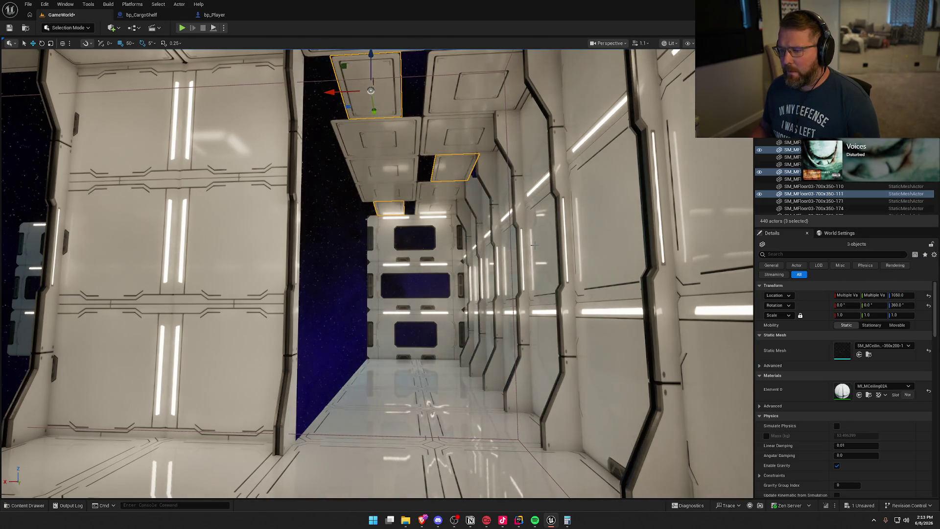
{"action": "left_click", "coordinate": [894, 346]}
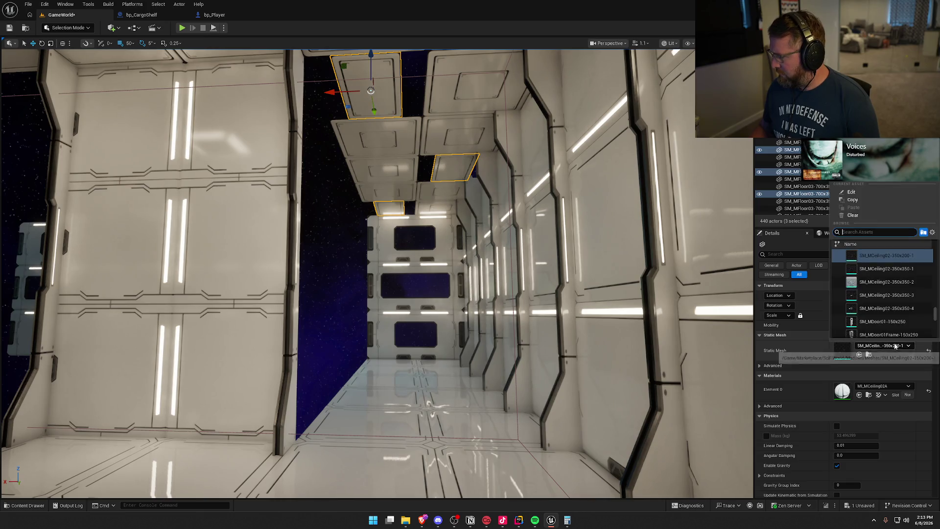
{"action": "left_click", "coordinate": [895, 275]}
{"action": "left_click_drag", "start_coordinate": [468, 289], "coordinate": [460, 264]}
{"action": "key", "text": "Escape"}
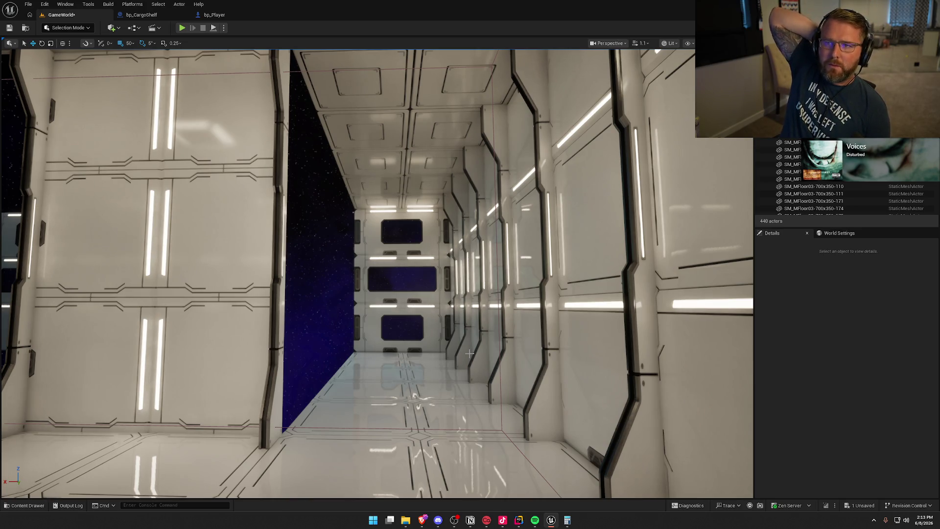
{"action": "key", "text": "w"}
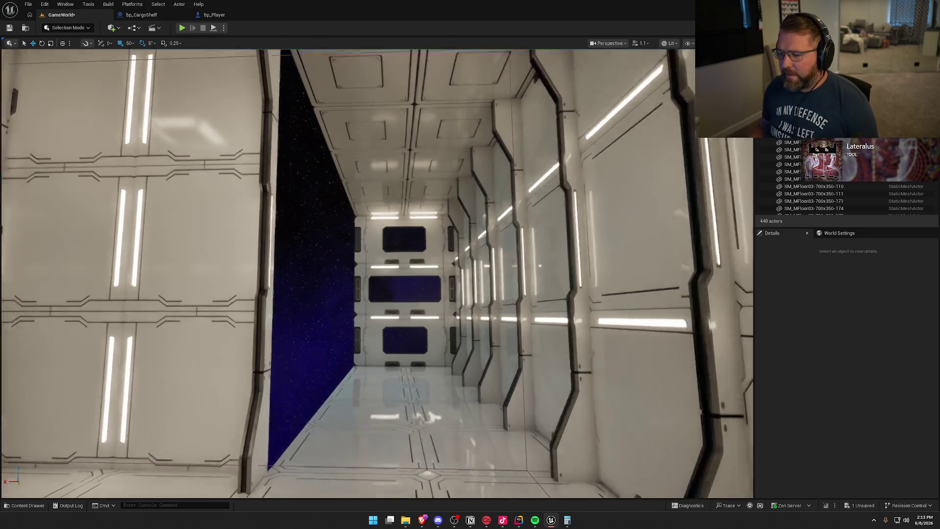
{"action": "key", "text": "s"}
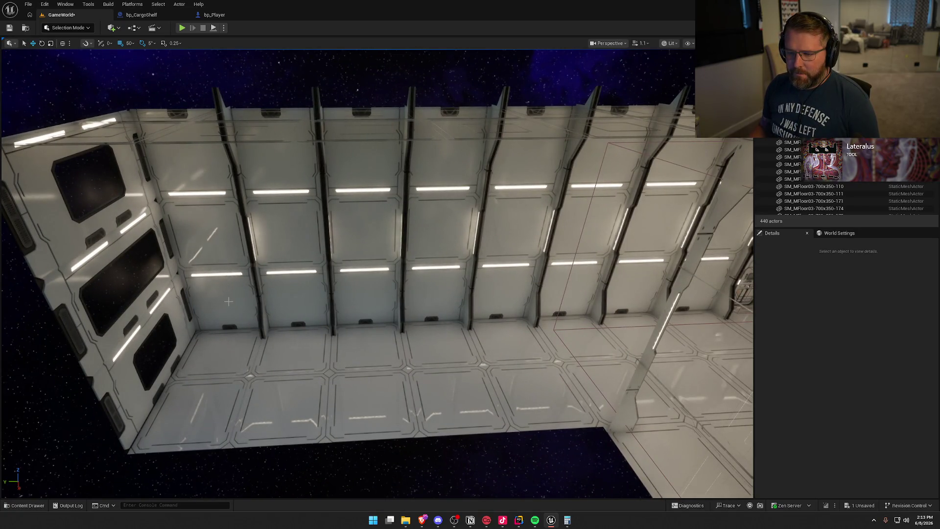
Select the wall panels along the corridor wall and duplicate them 7.0 m along the room.
{"action": "key", "text": "w"}
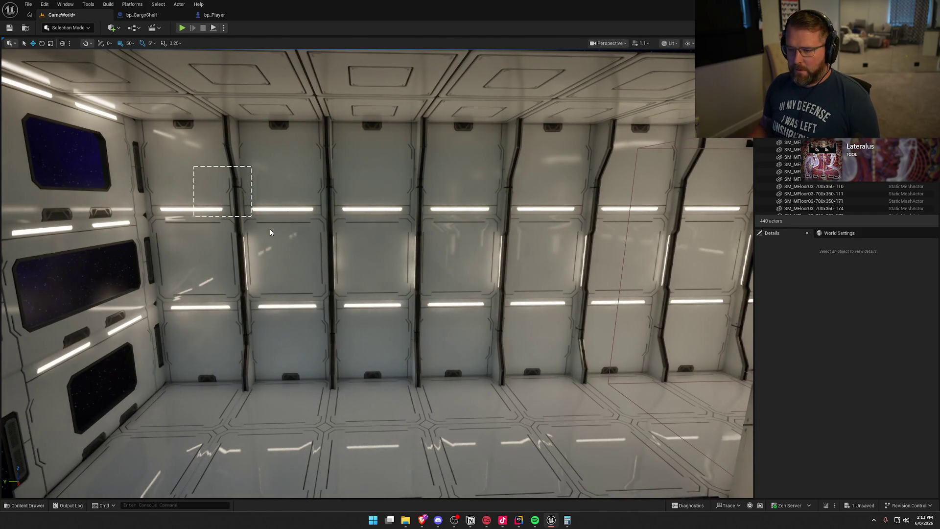
{"action": "left_click_drag", "start_coordinate": [595, 343], "coordinate": [597, 339]}
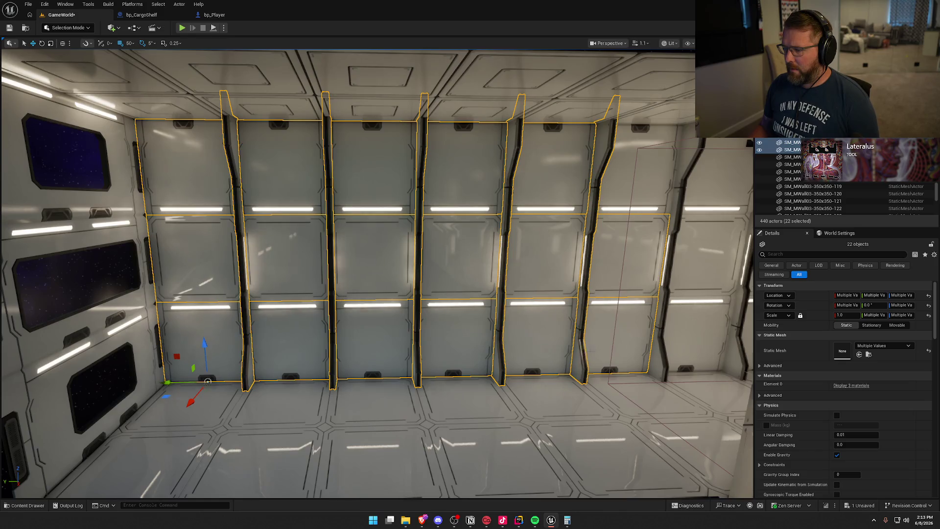
{"action": "key", "text": "s"}
{"action": "key", "text": "w"}
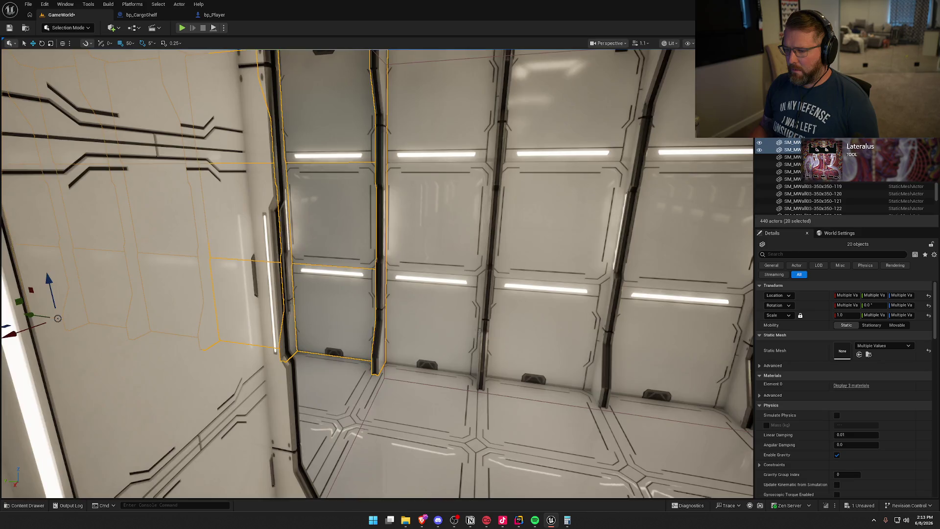
{"action": "key", "text": "s"}
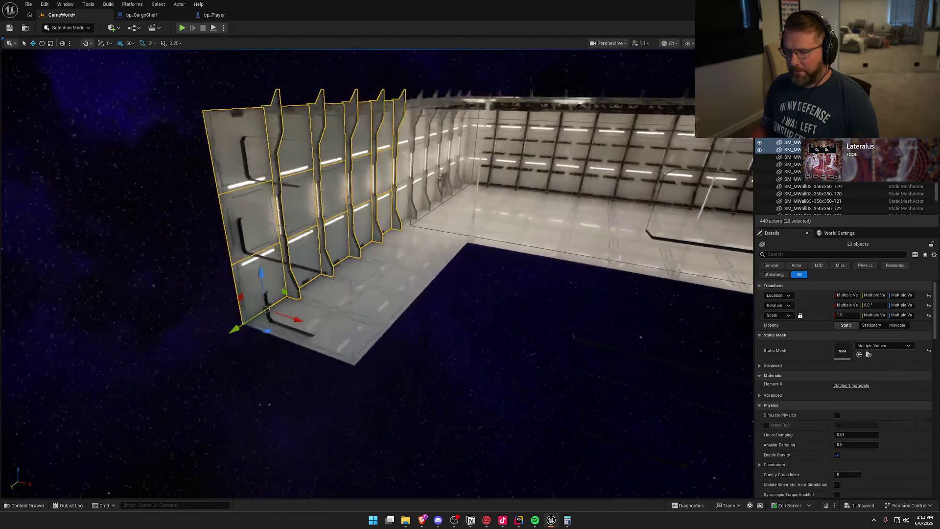
{"action": "key", "text": "a"}
{"action": "left_click_drag", "start_coordinate": [314, 305], "coordinate": [464, 382]}
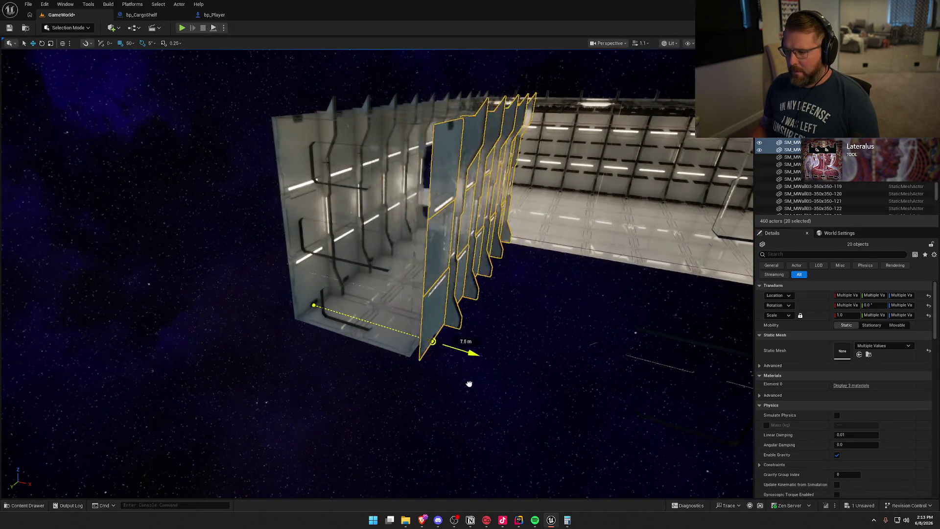
{"action": "key", "text": "w"}
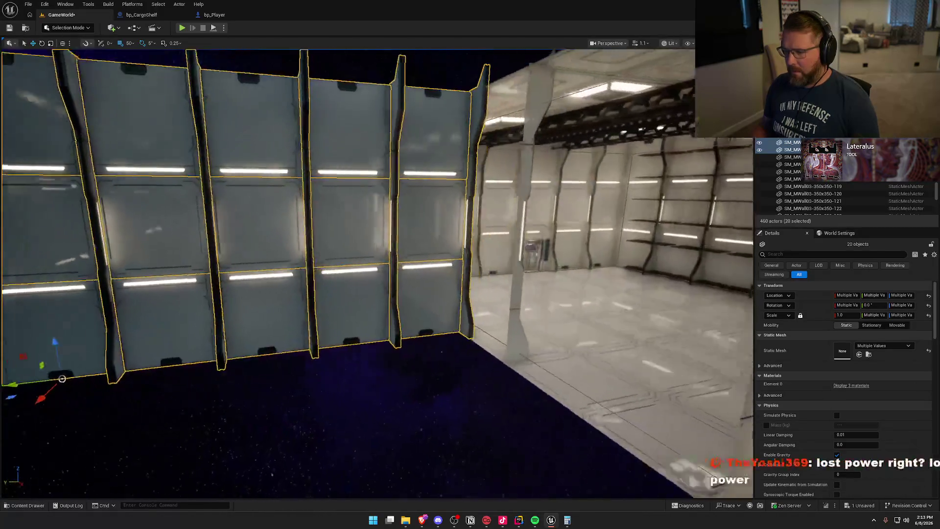
{"action": "key", "text": "s"}
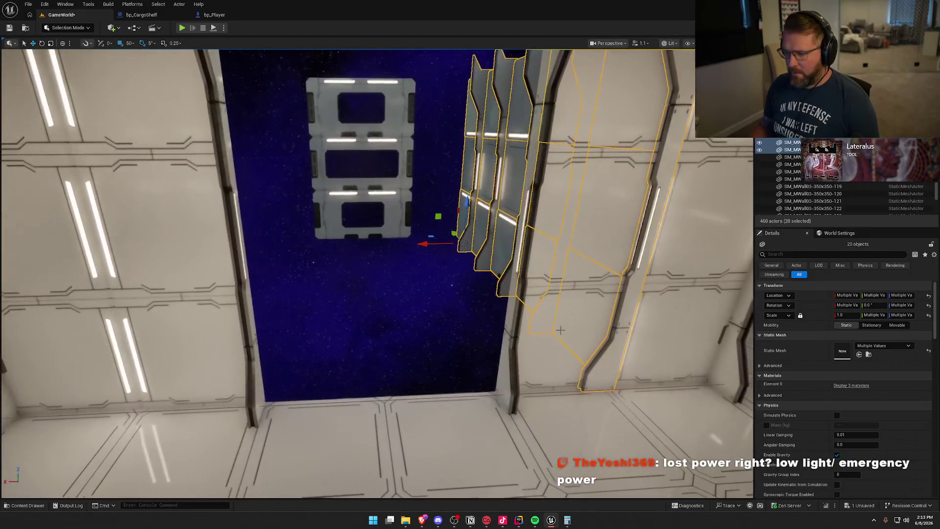
Shift the selected wall panels 3.5 m left and inspect them through the doorway.
{"action": "left_click_drag", "start_coordinate": [420, 244], "coordinate": [370, 252]}
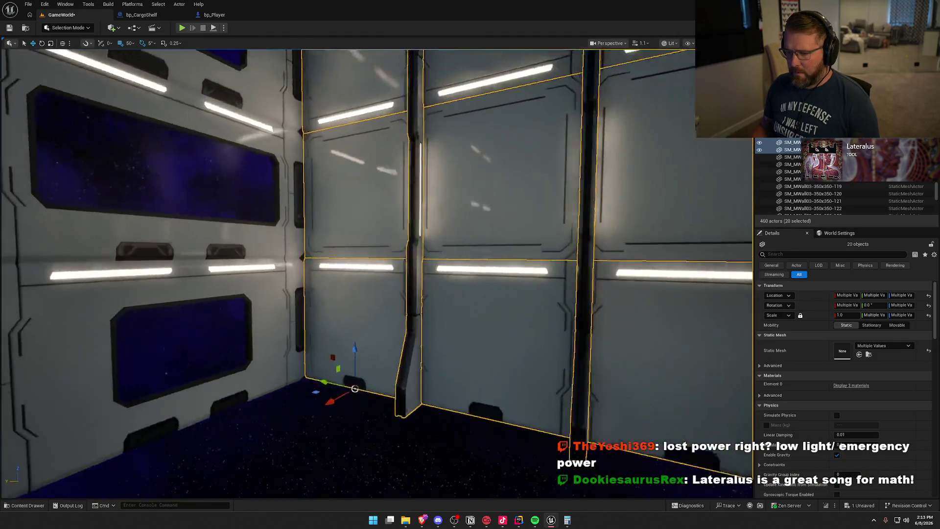
{"action": "key", "text": "a"}
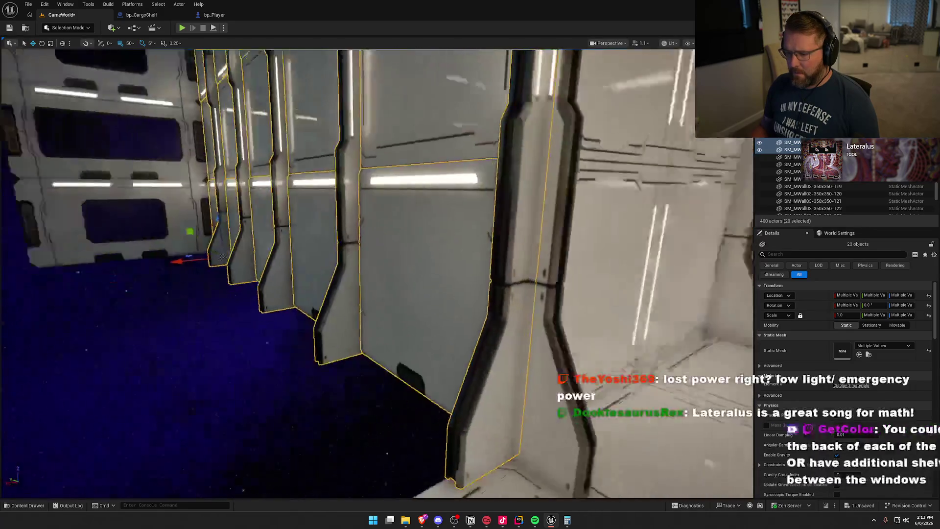
{"action": "key", "text": "s"}
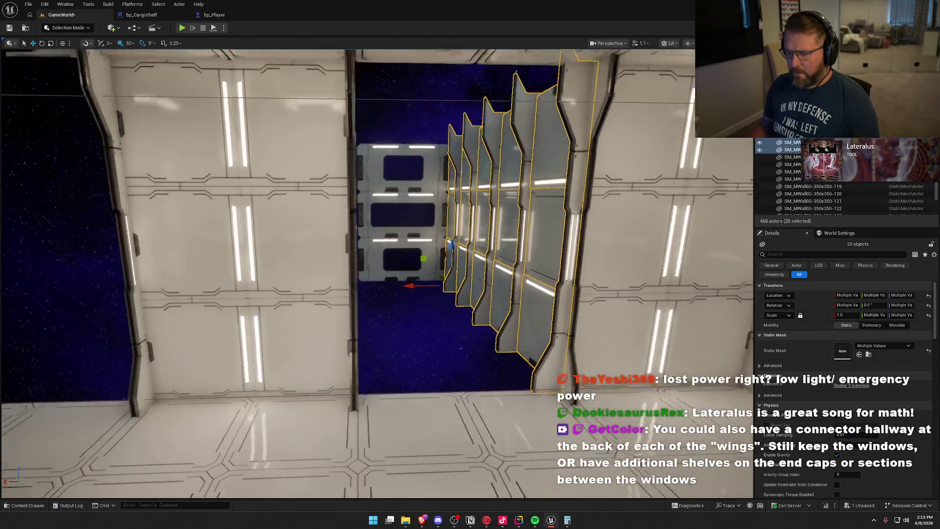
{"action": "key", "text": "d"}
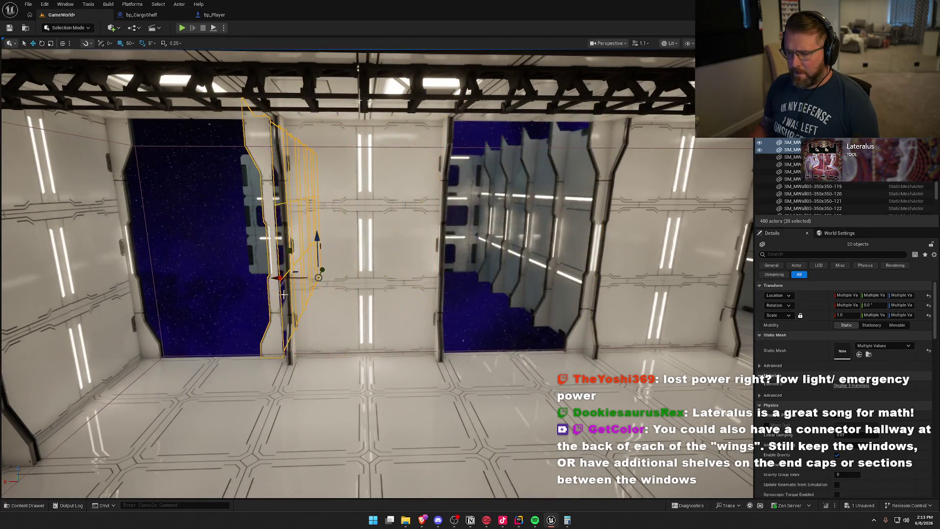
{"action": "key", "text": "w"}
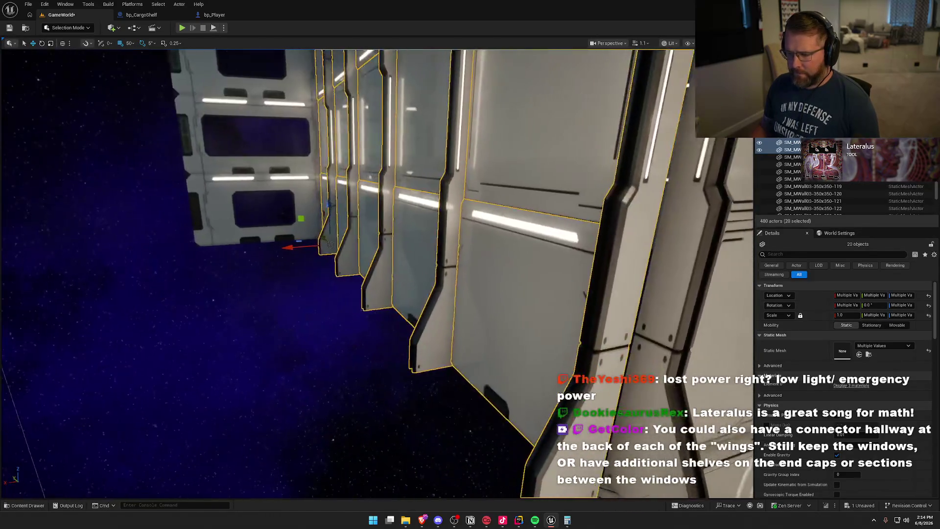
{"action": "key", "text": "s"}
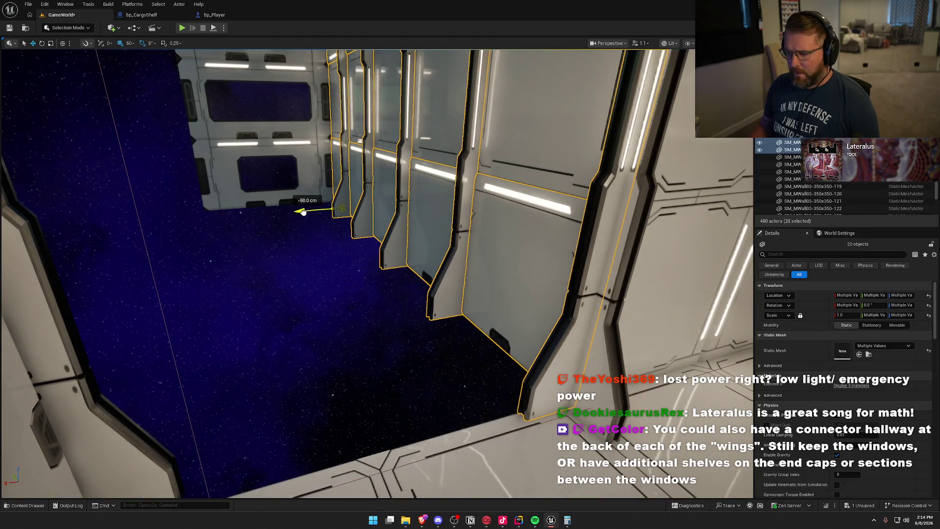
{"action": "key", "text": "s"}
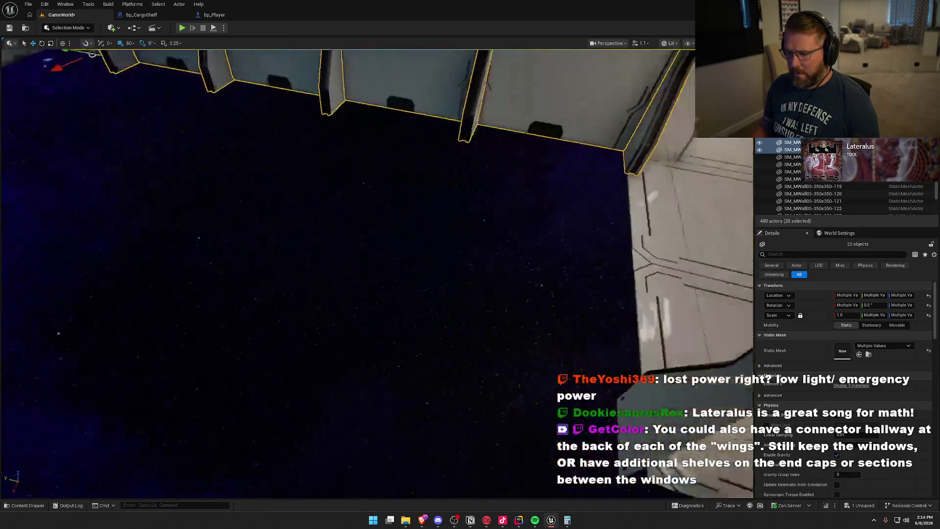
{"action": "key", "text": "s"}
Alt-drag a copy of the wall panels 4.5 m out beside the wing, ready for rotating.
{"action": "left_click_drag", "start_coordinate": [285, 367], "coordinate": [321, 416], "text": "alt"}
{"action": "mouse_move", "coordinate": [452, 406]}
{"action": "left_mouse_down"}
{"action": "mouse_move", "coordinate": [377, 394]}
{"action": "mouse_move", "coordinate": [345, 377]}
{"action": "mouse_move", "coordinate": [343, 340]}
{"action": "mouse_move", "coordinate": [354, 320]}
{"action": "left_mouse_up"}
{"action": "key", "text": "e"}
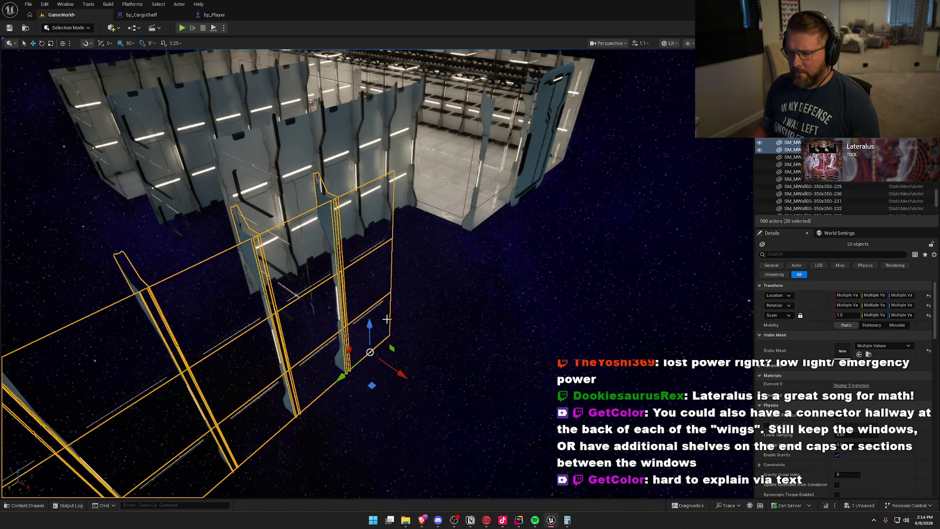
Move the copied wall panels into place beside the corridor.
{"action": "mouse_move", "coordinate": [374, 393]}
{"action": "left_mouse_down"}
{"action": "mouse_move", "coordinate": [392, 340]}
{"action": "mouse_move", "coordinate": [454, 260]}
{"action": "left_mouse_up"}
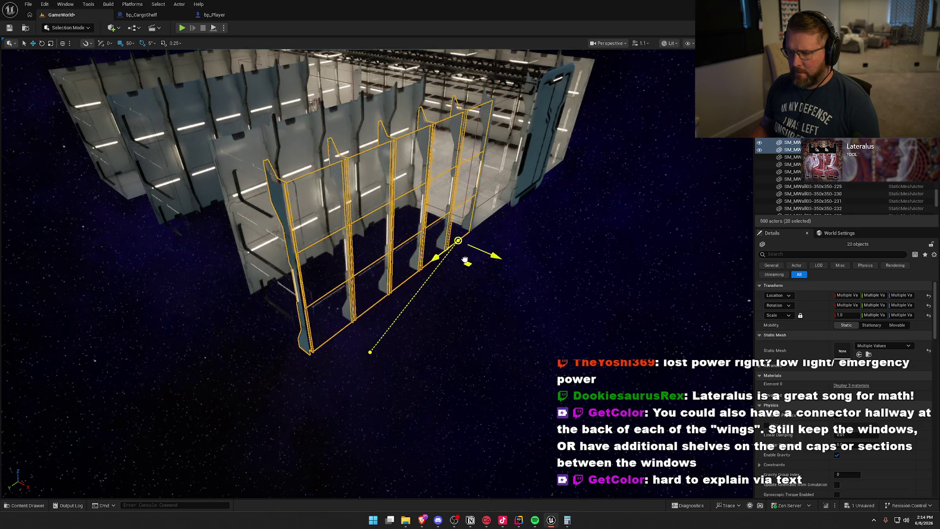
{"action": "mouse_move", "coordinate": [466, 379]}
{"action": "left_mouse_down"}
{"action": "mouse_move", "coordinate": [463, 313]}
{"action": "mouse_move", "coordinate": [466, 377]}
{"action": "left_mouse_up"}
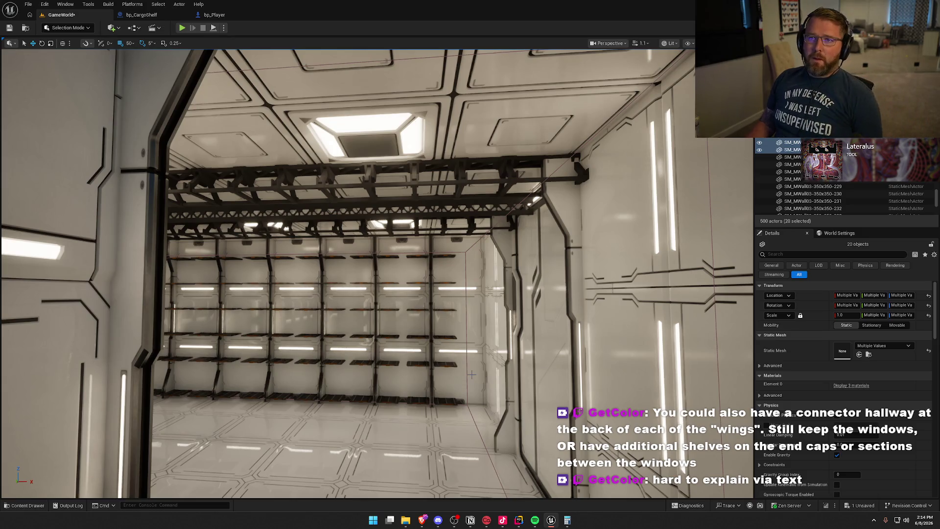
{"action": "mouse_move", "coordinate": [469, 391]}
{"action": "left_mouse_down"}
{"action": "mouse_move", "coordinate": [469, 372]}
{"action": "mouse_move", "coordinate": [441, 412]}
{"action": "mouse_move", "coordinate": [441, 388]}
{"action": "left_mouse_up"}
{"action": "left_click_drag", "start_coordinate": [519, 294], "coordinate": [310, 397]}
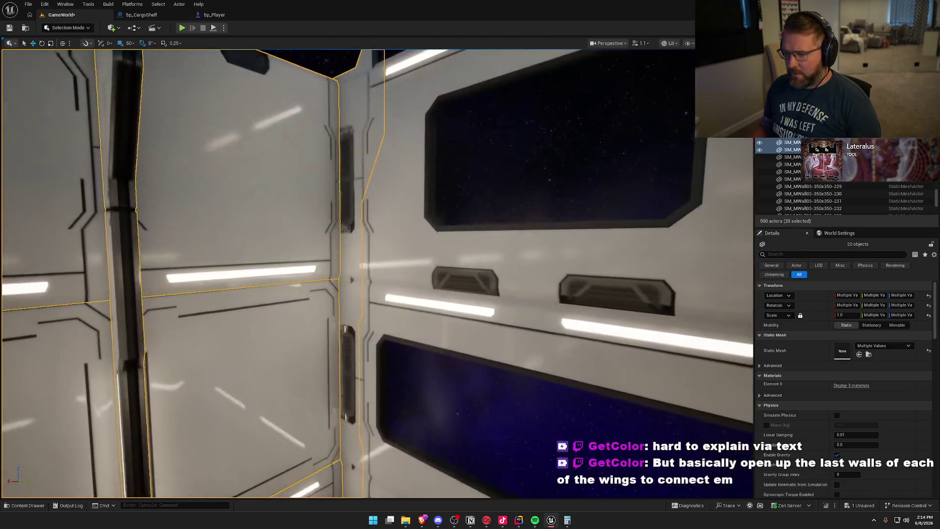
{"action": "mouse_move", "coordinate": [262, 296]}
{"action": "left_mouse_down"}
{"action": "mouse_move", "coordinate": [274, 313]}
{"action": "mouse_move", "coordinate": [245, 343]}
{"action": "left_mouse_up"}
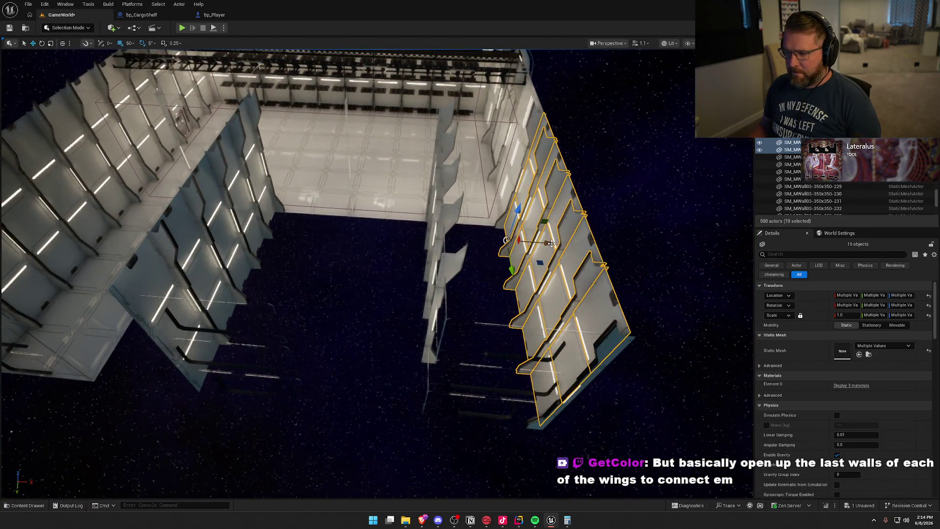
Duplicate the side wall twice, sliding each copy about 7 m over.
{"action": "left_click_drag", "start_coordinate": [551, 243], "coordinate": [458, 250], "text": "alt"}
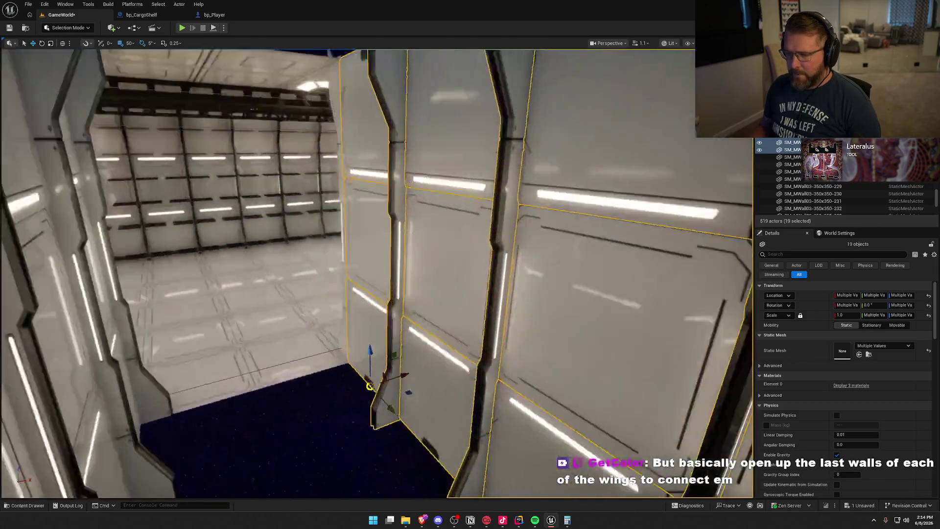
{"action": "mouse_move", "coordinate": [372, 294]}
{"action": "left_mouse_down"}
{"action": "mouse_move", "coordinate": [342, 249]}
{"action": "mouse_move", "coordinate": [377, 248]}
{"action": "left_mouse_up"}
{"action": "left_click_drag", "start_coordinate": [210, 333], "coordinate": [610, 335]}
{"action": "left_click_drag", "start_coordinate": [331, 330], "coordinate": [345, 328]}
{"action": "left_click_drag", "start_coordinate": [452, 361], "coordinate": [440, 357]}
{"action": "key", "text": "Escape"}
{"action": "left_click_drag", "start_coordinate": [514, 361], "coordinate": [517, 363]}
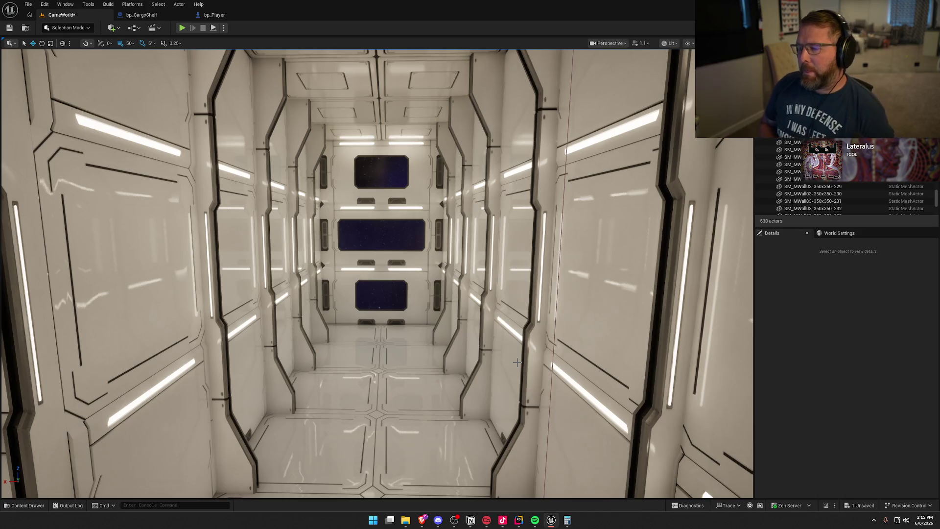
{"action": "mouse_move", "coordinate": [325, 286]}
{"action": "left_mouse_down"}
{"action": "mouse_move", "coordinate": [318, 215]}
{"action": "mouse_move", "coordinate": [274, 206]}
{"action": "mouse_move", "coordinate": [274, 225]}
{"action": "mouse_move", "coordinate": [284, 196]}
{"action": "mouse_move", "coordinate": [314, 206]}
{"action": "mouse_move", "coordinate": [304, 205]}
{"action": "mouse_move", "coordinate": [304, 225]}
{"action": "mouse_move", "coordinate": [304, 181]}
{"action": "mouse_move", "coordinate": [369, 374]}
{"action": "left_mouse_up"}
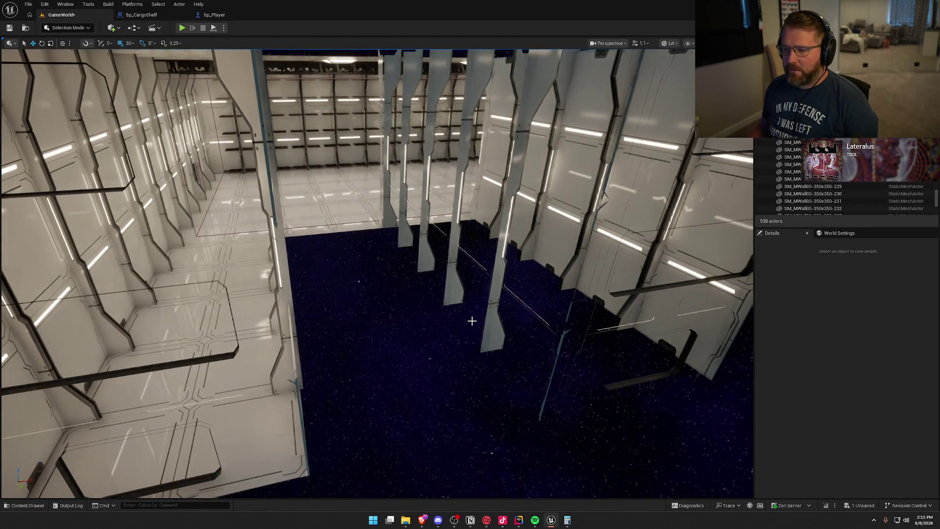
{"action": "left_click_drag", "start_coordinate": [499, 276], "coordinate": [489, 269]}
{"action": "left_click_drag", "start_coordinate": [366, 191], "coordinate": [365, 190]}
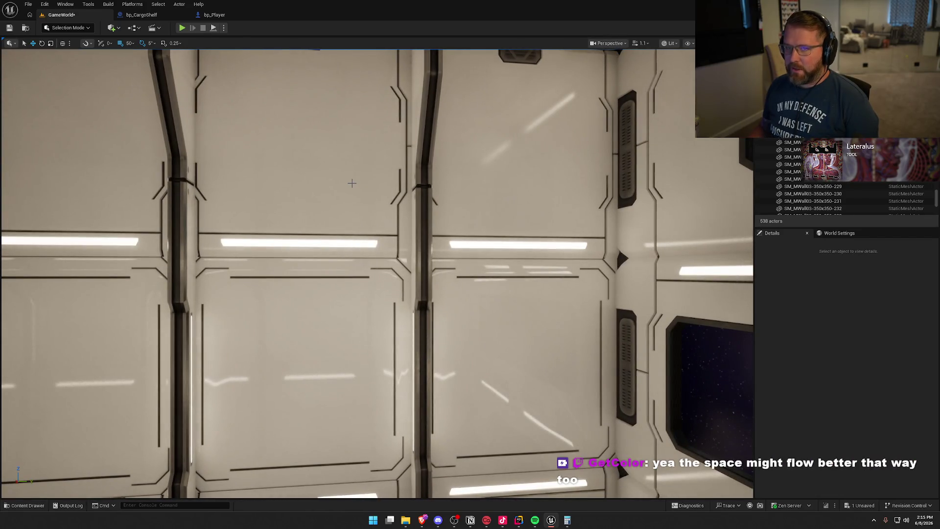
Select the wall panels and corner pillar at the wall seam.
{"action": "left_click", "coordinate": [352, 182]}
{"action": "left_click", "coordinate": [477, 346], "text": "ctrl"}
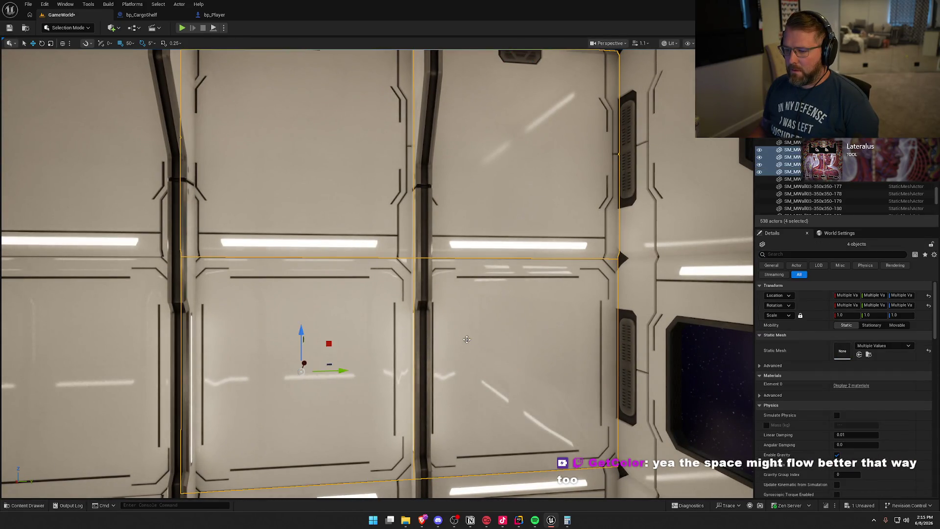
{"action": "left_click_drag", "start_coordinate": [458, 342], "coordinate": [424, 385]}
{"action": "left_click", "coordinate": [424, 385], "text": "ctrl"}
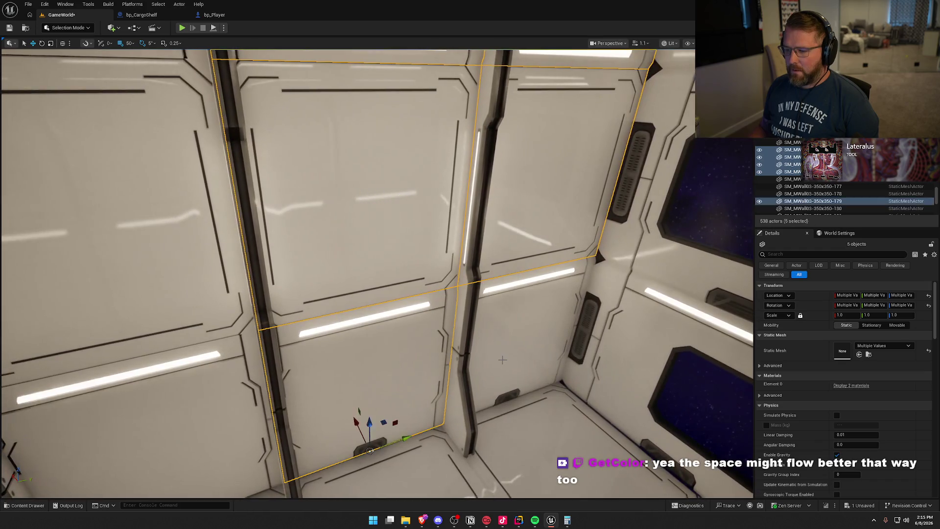
{"action": "left_click", "coordinate": [462, 349], "text": "ctrl"}
{"action": "mouse_move", "coordinate": [462, 349]}
{"action": "left_mouse_down"}
{"action": "mouse_move", "coordinate": [388, 360]}
{"action": "mouse_move", "coordinate": [452, 343]}
{"action": "left_mouse_up"}
{"action": "key", "text": "e"}
Change the grid snap from 50 to 10 units.
{"action": "mouse_move", "coordinate": [343, 343]}
{"action": "left_mouse_down"}
{"action": "mouse_move", "coordinate": [325, 379]}
{"action": "mouse_move", "coordinate": [307, 372]}
{"action": "mouse_move", "coordinate": [439, 366]}
{"action": "mouse_move", "coordinate": [448, 361]}
{"action": "mouse_move", "coordinate": [437, 366]}
{"action": "mouse_move", "coordinate": [436, 355]}
{"action": "mouse_move", "coordinate": [519, 346]}
{"action": "mouse_move", "coordinate": [486, 323]}
{"action": "left_mouse_up"}
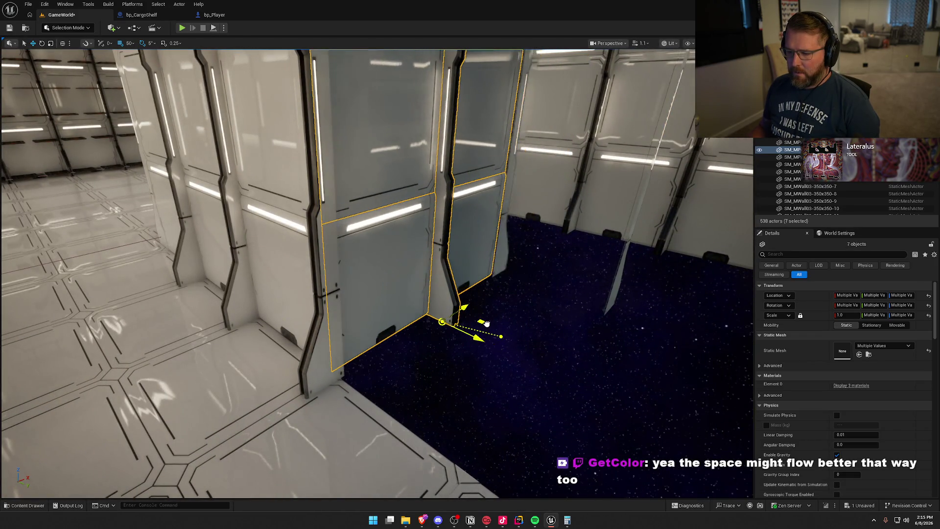
{"action": "left_click_drag", "start_coordinate": [504, 374], "coordinate": [504, 395]}
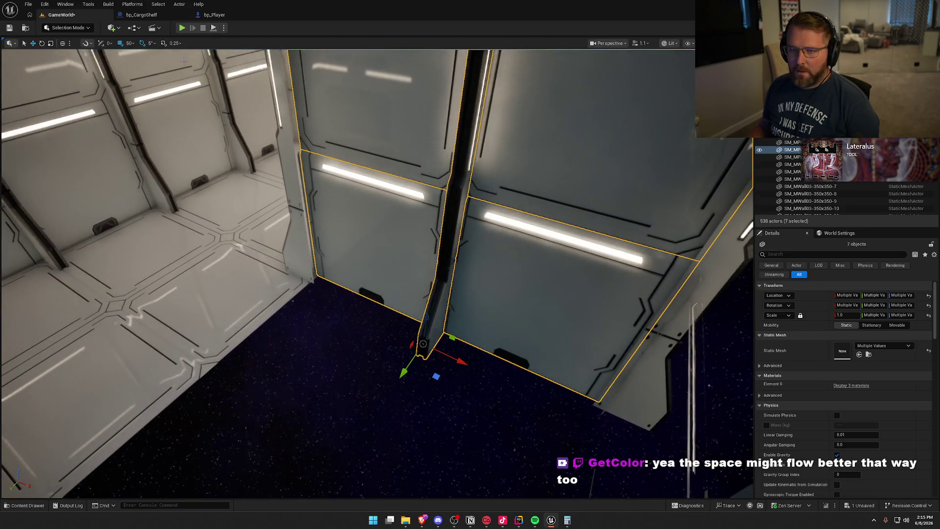
{"action": "left_click", "coordinate": [145, 81]}
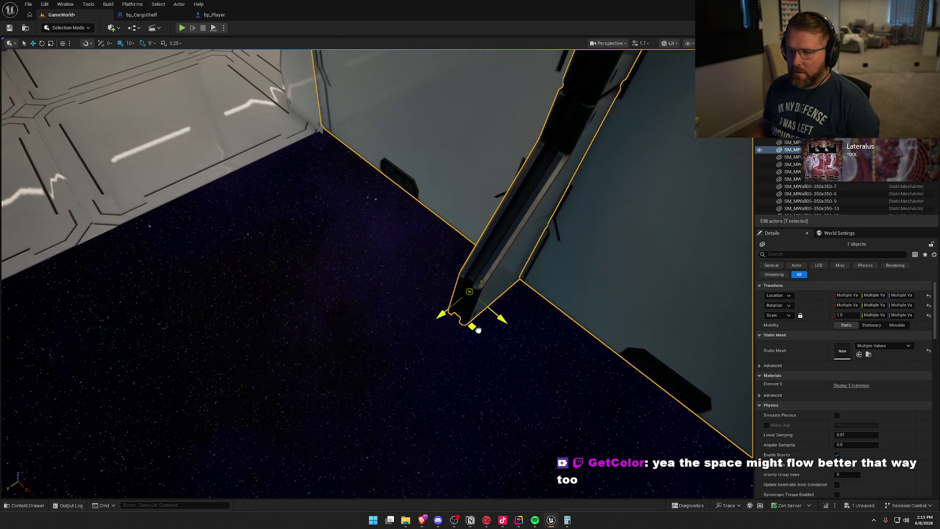
{"action": "mouse_move", "coordinate": [469, 338]}
{"action": "left_mouse_down"}
{"action": "mouse_move", "coordinate": [550, 302]}
{"action": "mouse_move", "coordinate": [343, 186]}
{"action": "mouse_move", "coordinate": [323, 196]}
{"action": "mouse_move", "coordinate": [304, 186]}
{"action": "mouse_move", "coordinate": [333, 201]}
{"action": "left_mouse_up"}
{"action": "key", "text": "Escape"}
Nudge the corner pilaster along Y in small steps to close the wall-seam gap.
{"action": "left_click", "coordinate": [387, 274]}
{"action": "left_click_drag", "start_coordinate": [386, 274], "coordinate": [391, 277]}
{"action": "left_click_drag", "start_coordinate": [414, 415], "coordinate": [414, 415]}
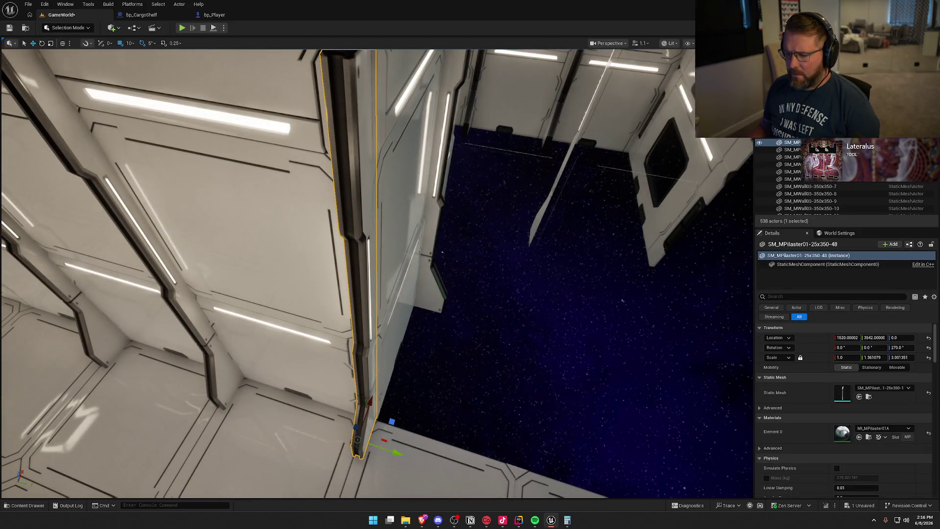
{"action": "left_click_drag", "start_coordinate": [396, 451], "coordinate": [399, 455]}
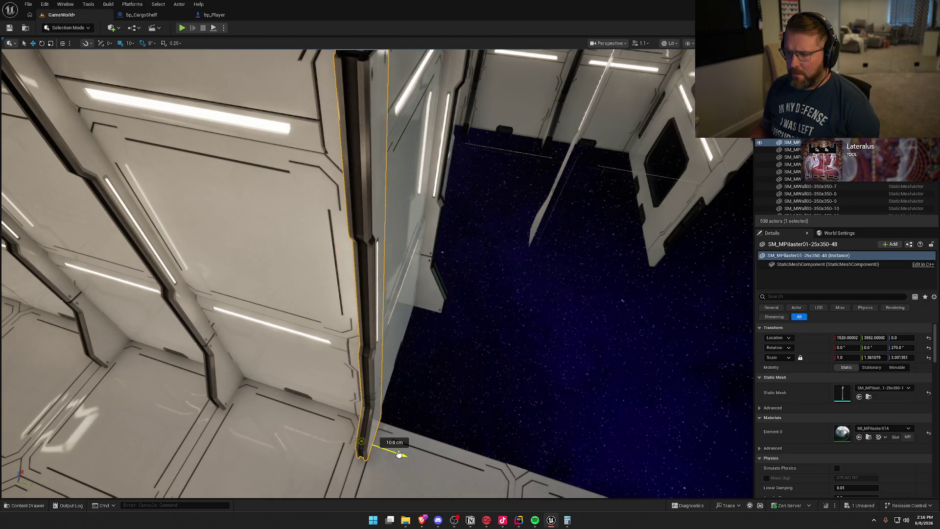
{"action": "left_click_drag", "start_coordinate": [456, 418], "coordinate": [445, 422]}
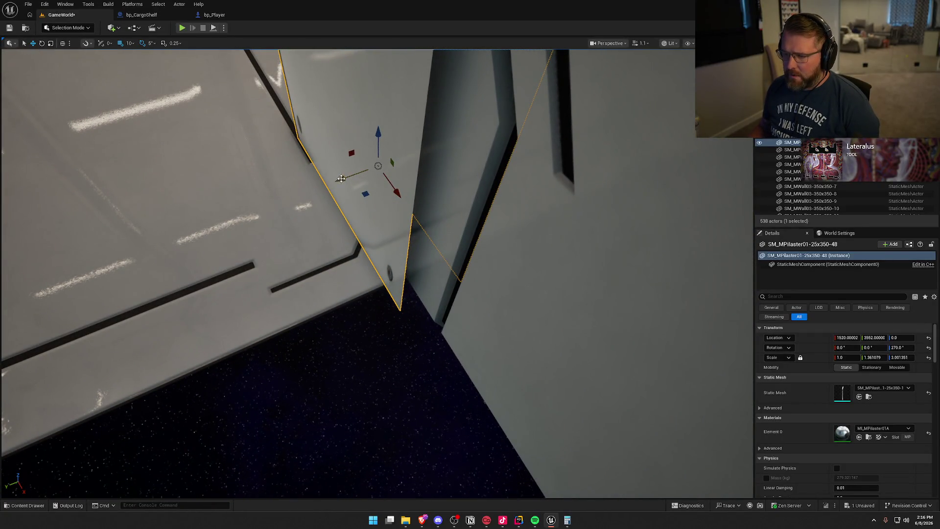
{"action": "mouse_move", "coordinate": [347, 177]}
{"action": "left_mouse_down"}
{"action": "mouse_move", "coordinate": [367, 171]}
{"action": "mouse_move", "coordinate": [356, 171]}
{"action": "left_mouse_up"}
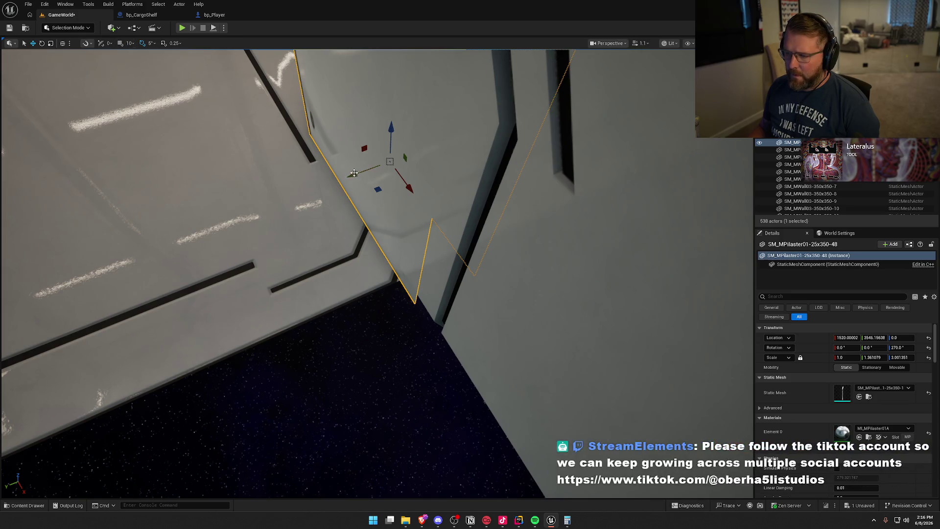
{"action": "left_click_drag", "start_coordinate": [349, 176], "coordinate": [358, 173]}
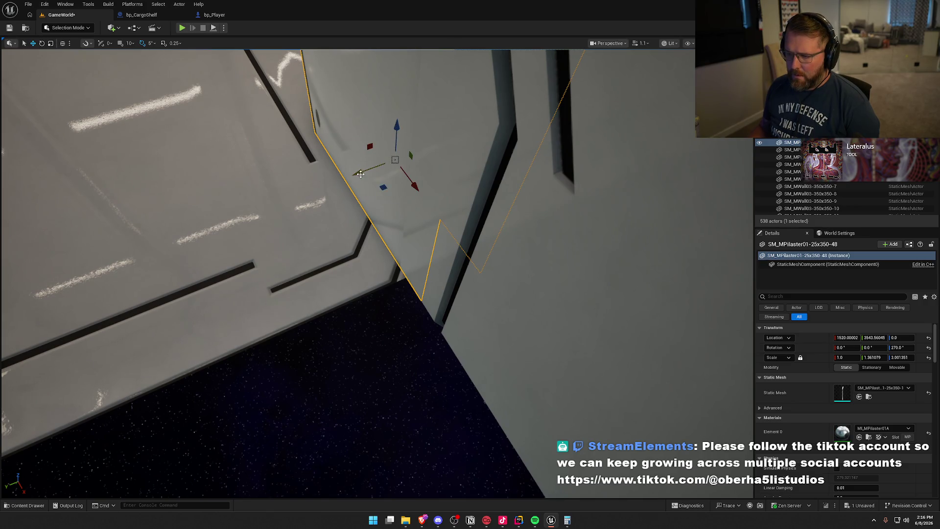
{"action": "mouse_move", "coordinate": [383, 167]}
{"action": "left_mouse_down"}
{"action": "mouse_move", "coordinate": [397, 266]}
{"action": "mouse_move", "coordinate": [424, 259]}
{"action": "left_mouse_up"}
{"action": "key", "text": "Escape"}
{"action": "left_click_drag", "start_coordinate": [462, 299], "coordinate": [459, 300]}
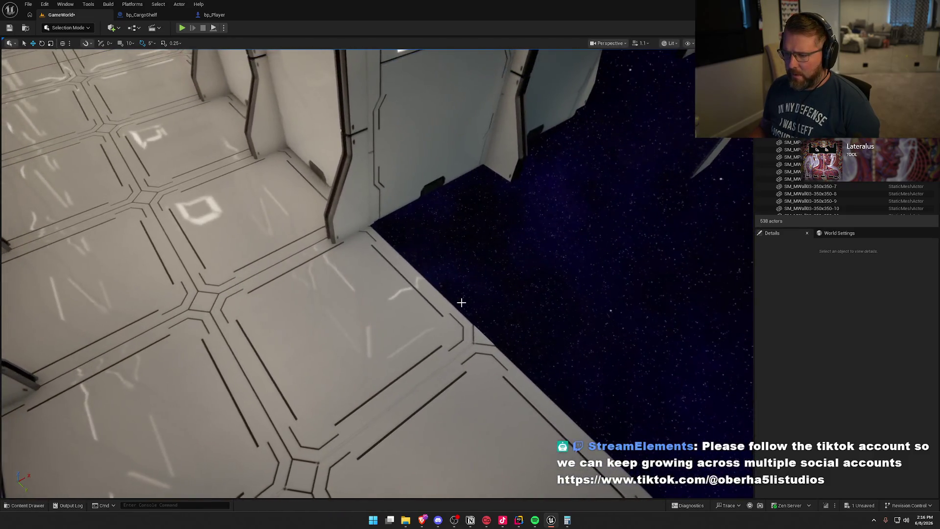
Alt-drag a copy of the neighbouring pilaster -3.5 m along X.
{"action": "left_click", "coordinate": [235, 353]}
{"action": "left_click", "coordinate": [354, 162]}
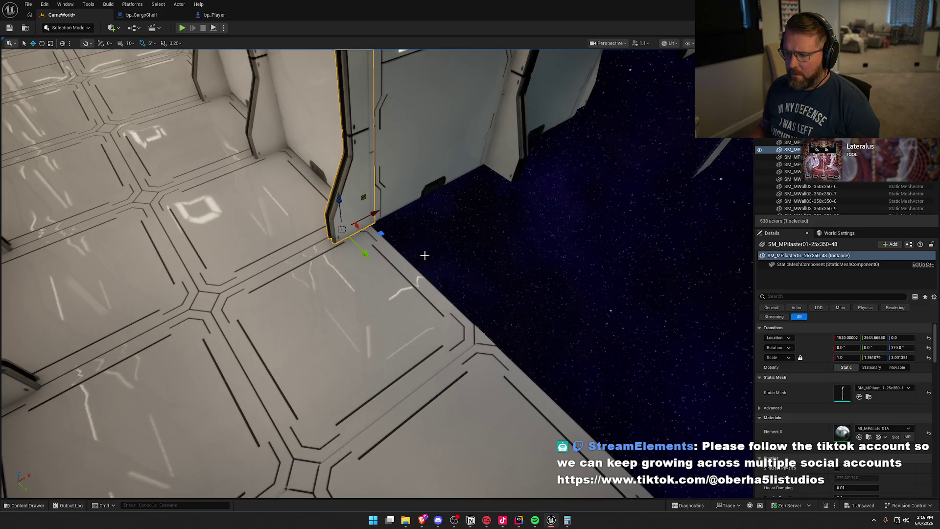
{"action": "left_click_drag", "start_coordinate": [423, 255], "coordinate": [434, 306]}
{"action": "left_click", "coordinate": [321, 343]}
{"action": "key", "text": "f"}
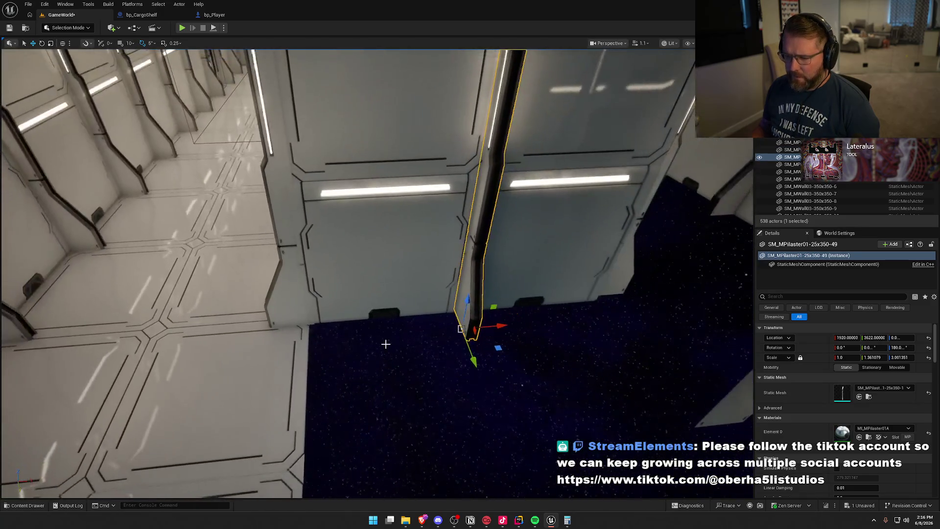
{"action": "left_click", "coordinate": [133, 43]}
{"action": "left_click", "coordinate": [131, 46]}
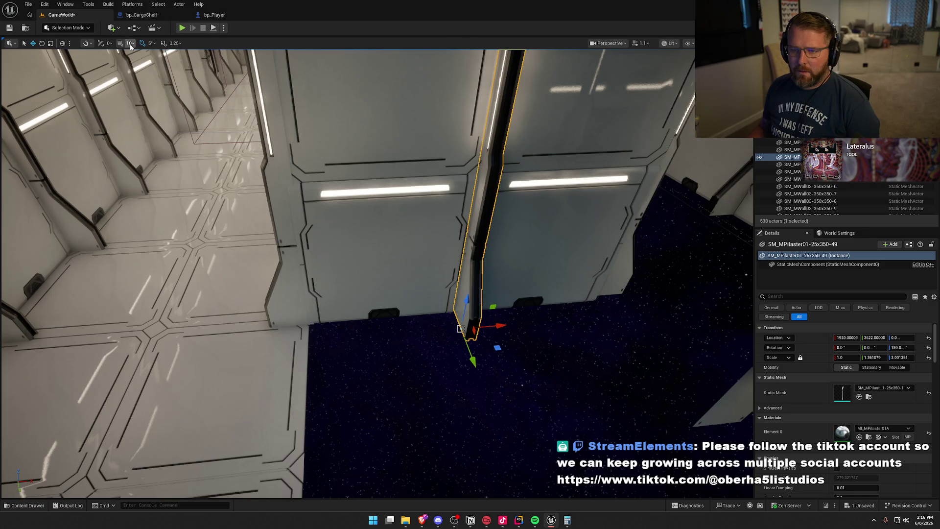
{"action": "left_click", "coordinate": [131, 44]}
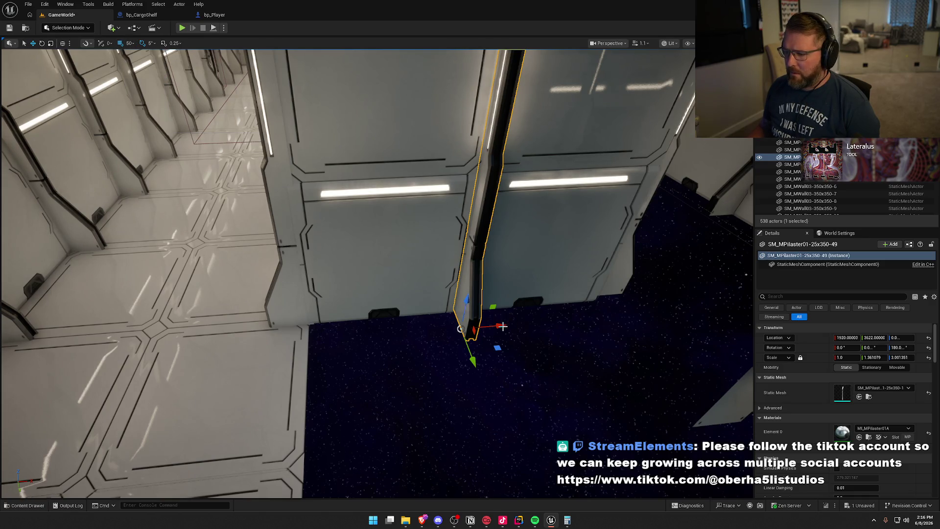
{"action": "left_click_drag", "start_coordinate": [503, 326], "coordinate": [360, 337], "text": "alt"}
{"action": "left_click", "coordinate": [374, 363]}
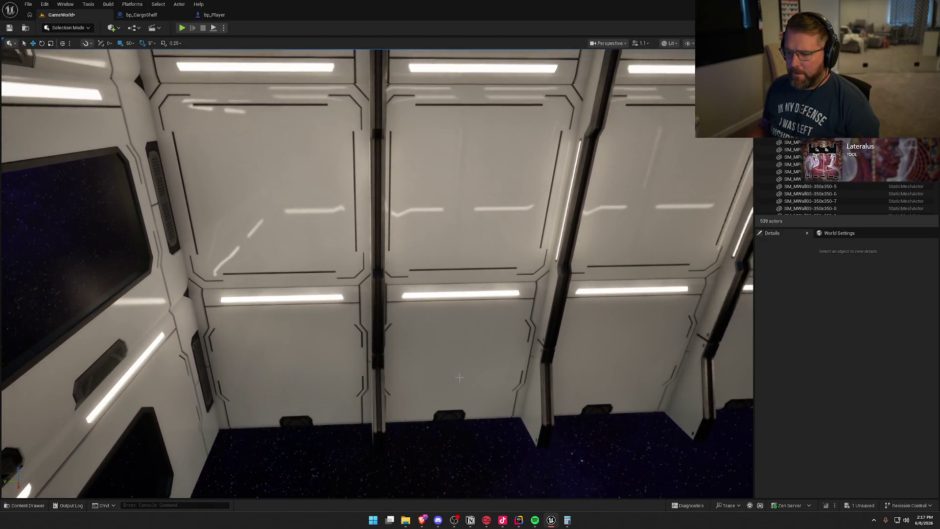
Delete the seven selected wall panels.
{"action": "left_click", "coordinate": [460, 378]}
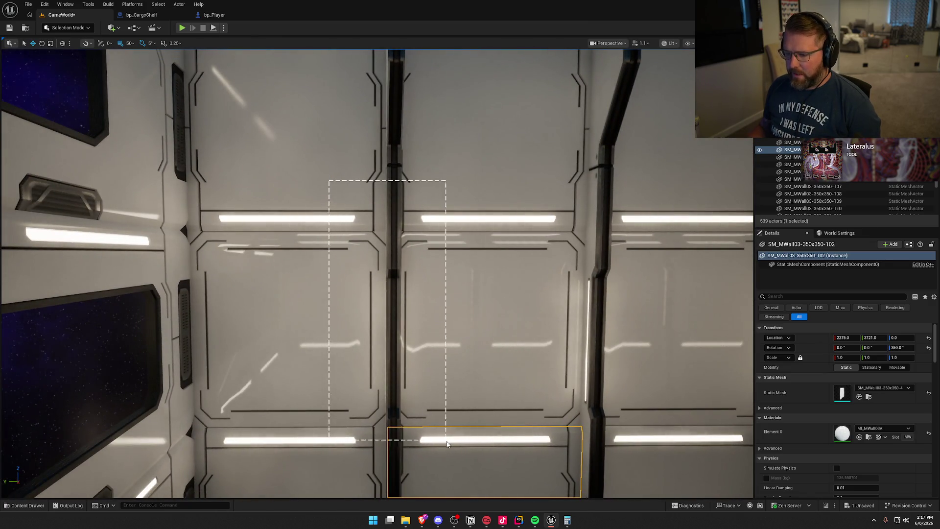
{"action": "left_click_drag", "start_coordinate": [446, 442], "coordinate": [453, 456]}
{"action": "key", "text": "Delete"}
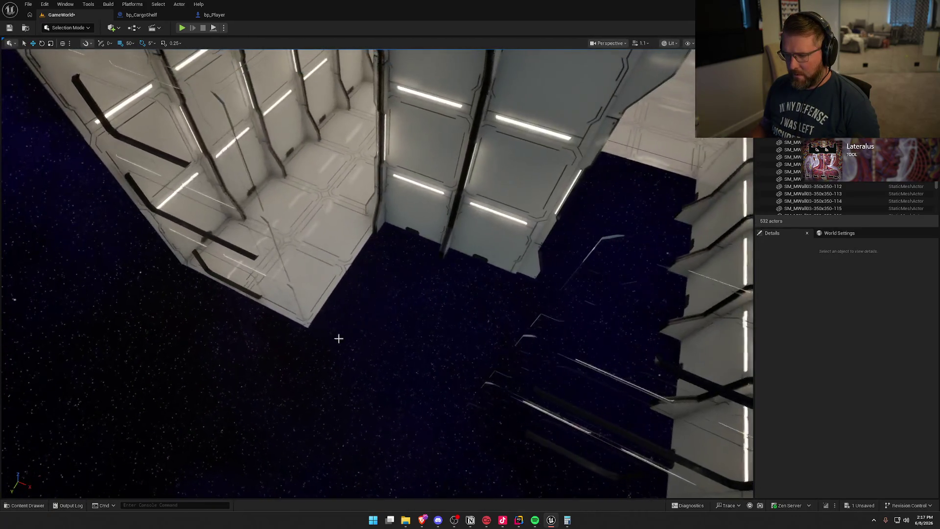
Copy a floor panel 7 m along X into the opened area.
{"action": "left_click", "coordinate": [318, 211]}
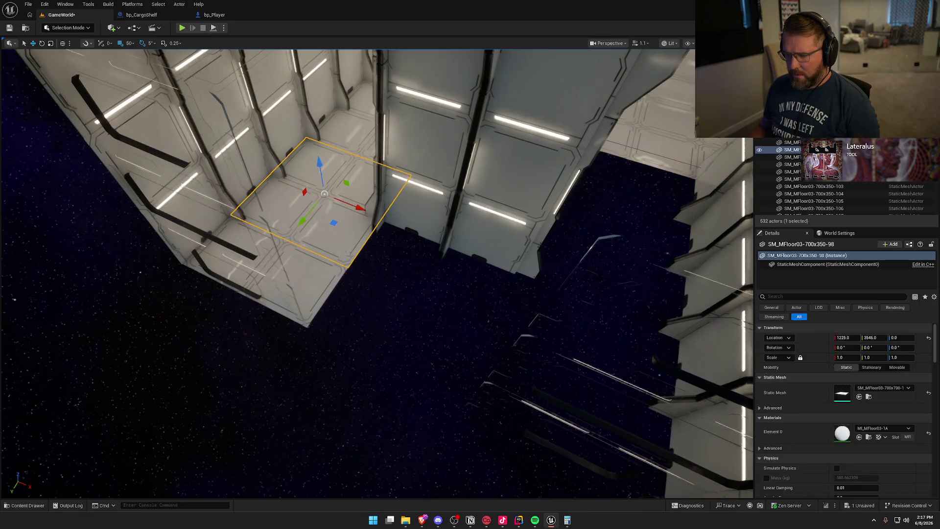
{"action": "left_click", "coordinate": [313, 278]}
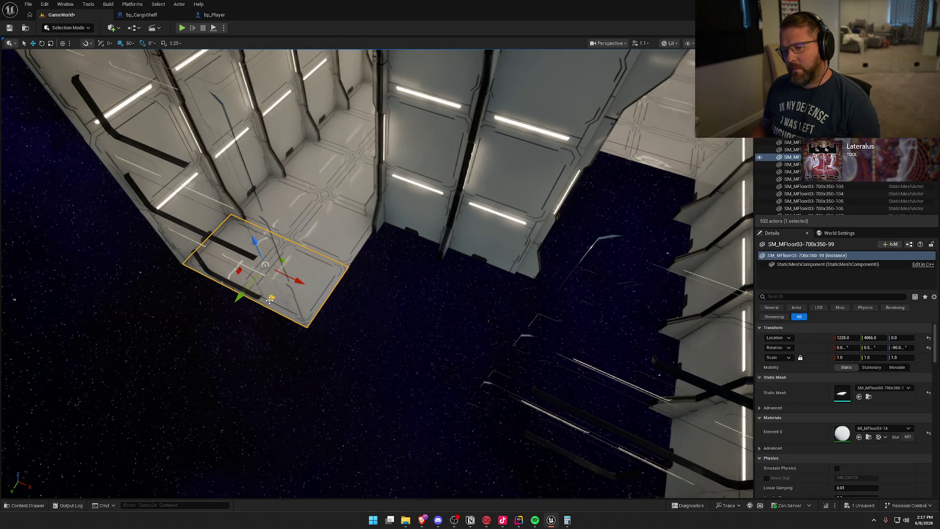
{"action": "mouse_move", "coordinate": [299, 279]}
{"action": "left_mouse_down", "text": "alt"}
{"action": "mouse_move", "coordinate": [392, 360]}
{"action": "mouse_move", "coordinate": [433, 375]}
{"action": "mouse_move", "coordinate": [413, 309]}
{"action": "mouse_move", "coordinate": [421, 235]}
{"action": "left_mouse_up", "text": "alt"}
{"action": "key", "text": "Escape"}
{"action": "left_click_drag", "start_coordinate": [490, 323], "coordinate": [490, 326]}
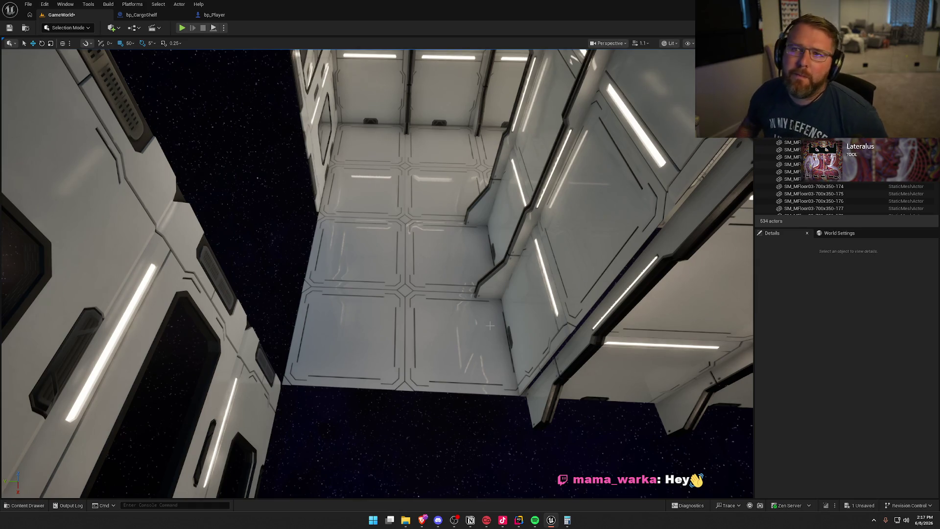
{"action": "left_click_drag", "start_coordinate": [612, 321], "coordinate": [600, 289]}
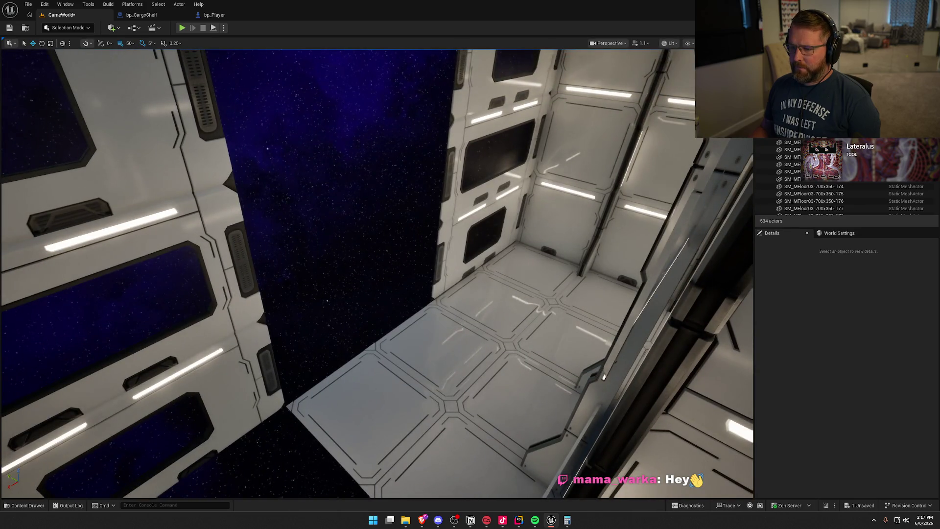
{"action": "mouse_move", "coordinate": [500, 299]}
{"action": "left_mouse_down"}
{"action": "mouse_move", "coordinate": [482, 294]}
{"action": "mouse_move", "coordinate": [515, 294]}
{"action": "mouse_move", "coordinate": [499, 299]}
{"action": "left_mouse_up"}
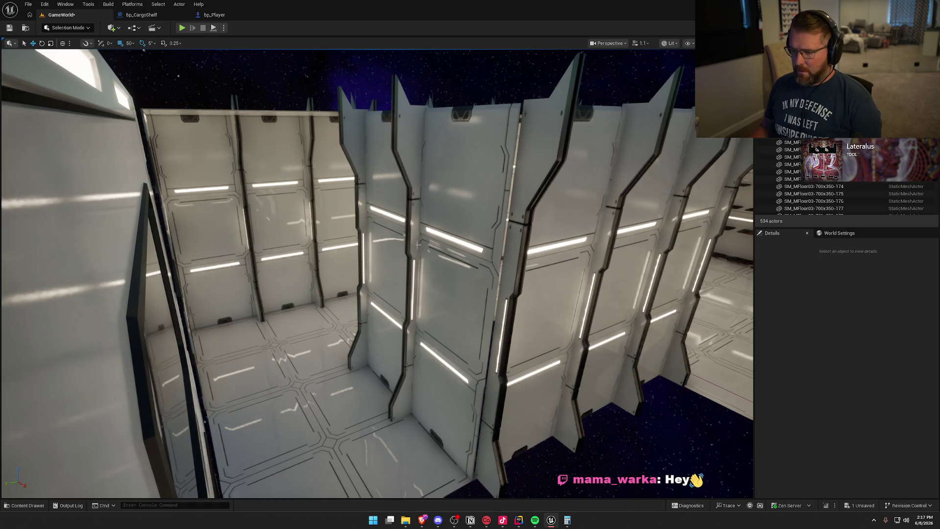
{"action": "left_click", "coordinate": [409, 241]}
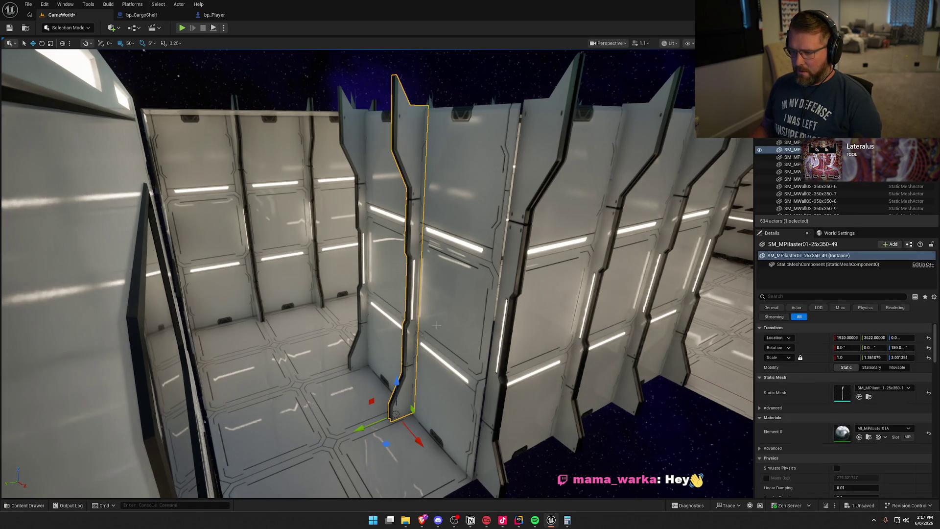
Copy a pilaster along X to the next wall seam.
{"action": "mouse_move", "coordinate": [422, 439]}
{"action": "left_mouse_down"}
{"action": "mouse_move", "coordinate": [441, 464]}
{"action": "mouse_move", "coordinate": [500, 456]}
{"action": "left_mouse_up"}
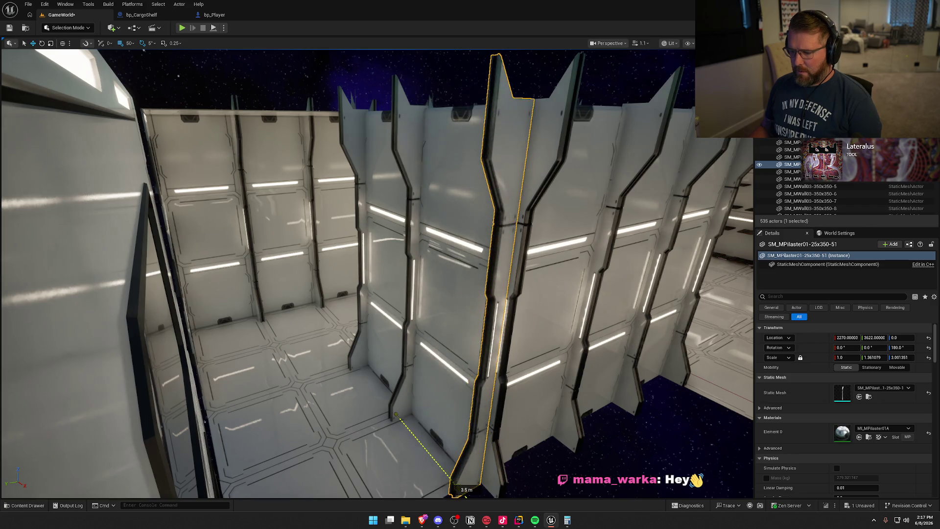
{"action": "key", "text": "Escape"}
{"action": "left_click_drag", "start_coordinate": [585, 352], "coordinate": [584, 387]}
{"action": "mouse_move", "coordinate": [587, 354]}
{"action": "left_mouse_down"}
{"action": "mouse_move", "coordinate": [568, 375]}
{"action": "mouse_move", "coordinate": [587, 354]}
{"action": "mouse_move", "coordinate": [576, 318]}
{"action": "left_mouse_up"}
{"action": "mouse_move", "coordinate": [507, 308]}
{"action": "left_mouse_down"}
{"action": "mouse_move", "coordinate": [499, 307]}
{"action": "mouse_move", "coordinate": [507, 308]}
{"action": "left_mouse_up"}
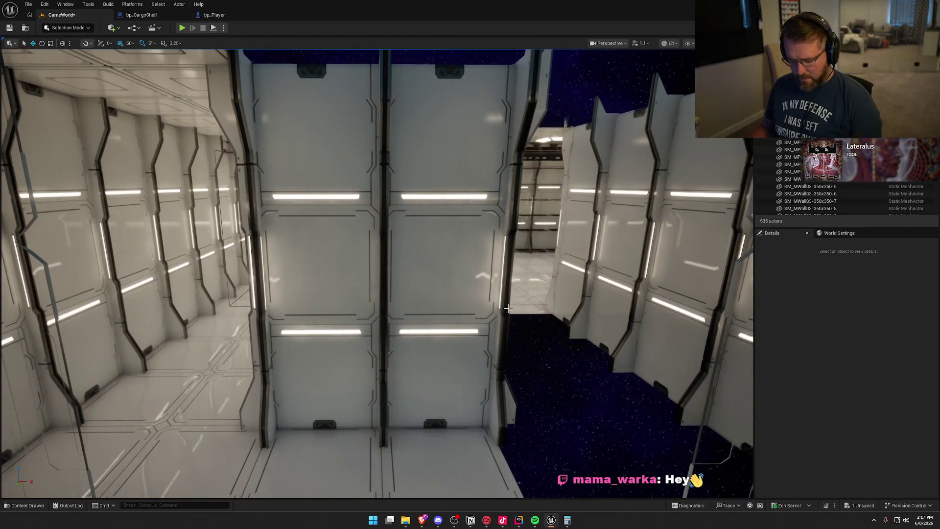
Copy the nine end-wall pieces about 7 m along X and turn them 180°.
{"action": "left_click", "coordinate": [417, 351]}
{"action": "left_click_drag", "start_coordinate": [434, 390], "coordinate": [435, 390]}
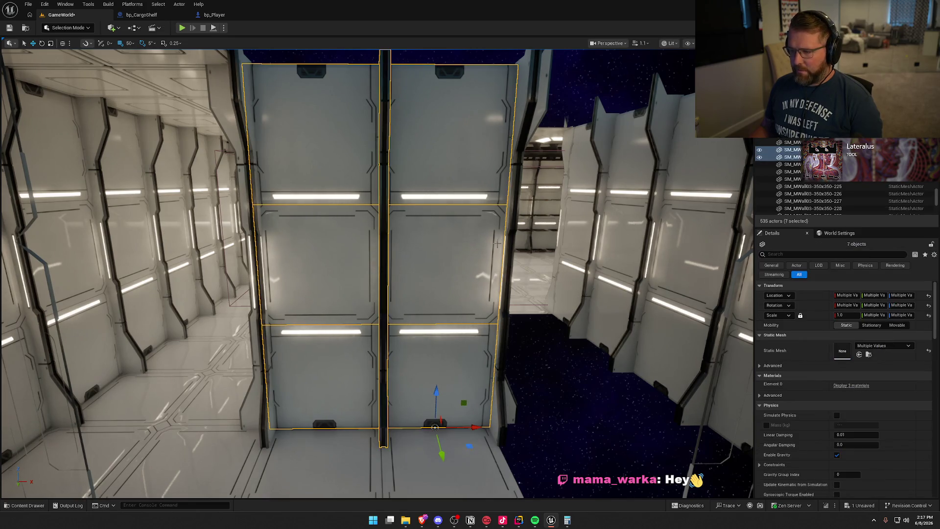
{"action": "left_click", "coordinate": [507, 236], "text": "ctrl"}
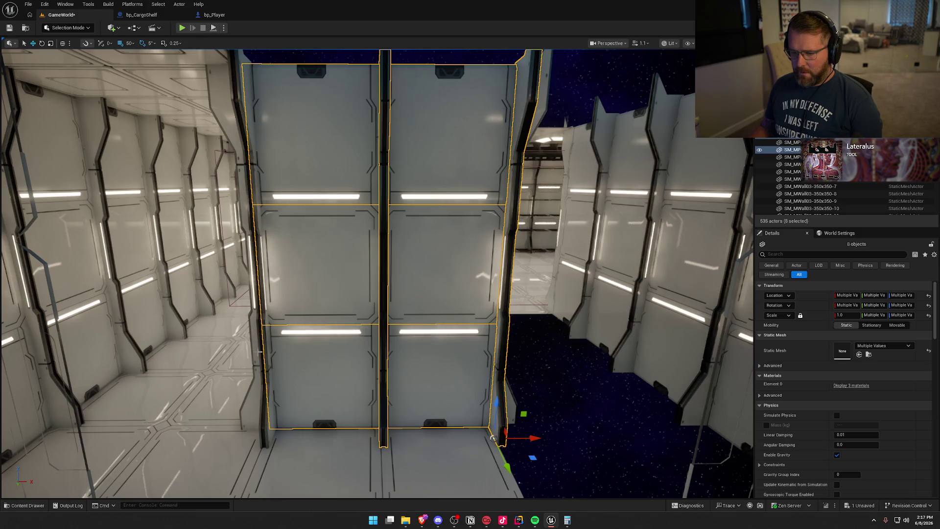
{"action": "left_click", "coordinate": [262, 441], "text": "ctrl"}
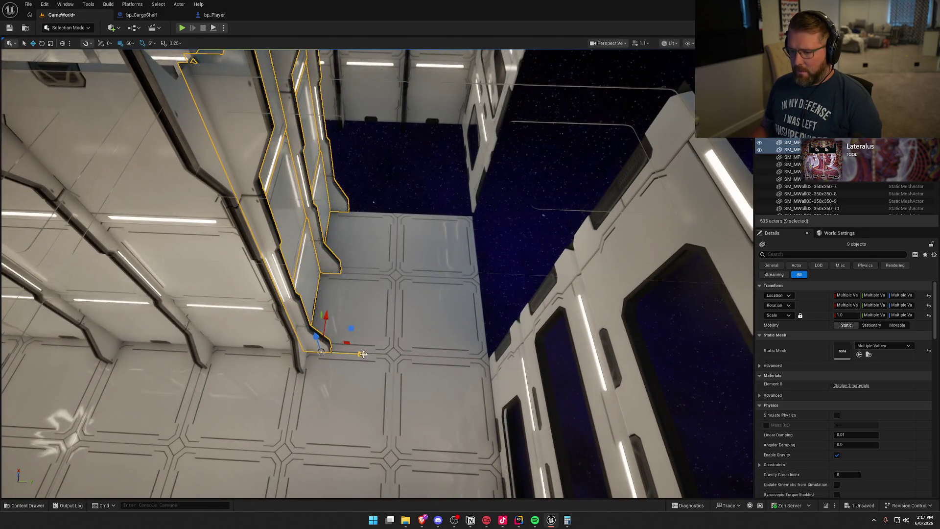
{"action": "left_click_drag", "start_coordinate": [369, 354], "coordinate": [559, 359]}
{"action": "mouse_move", "coordinate": [497, 396]}
{"action": "left_mouse_down"}
{"action": "mouse_move", "coordinate": [489, 362]}
{"action": "mouse_move", "coordinate": [512, 326]}
{"action": "mouse_move", "coordinate": [493, 331]}
{"action": "mouse_move", "coordinate": [511, 361]}
{"action": "mouse_move", "coordinate": [495, 255]}
{"action": "mouse_move", "coordinate": [470, 197]}
{"action": "left_mouse_up"}
{"action": "key", "text": "Escape"}
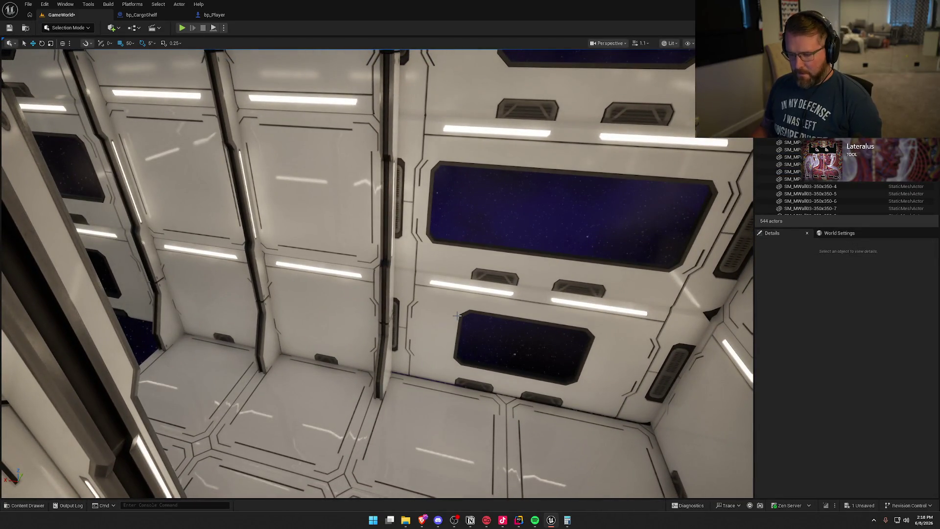
Set position grid snapping to 10 and clear the wall selection.
{"action": "key", "text": "ctrl+z"}
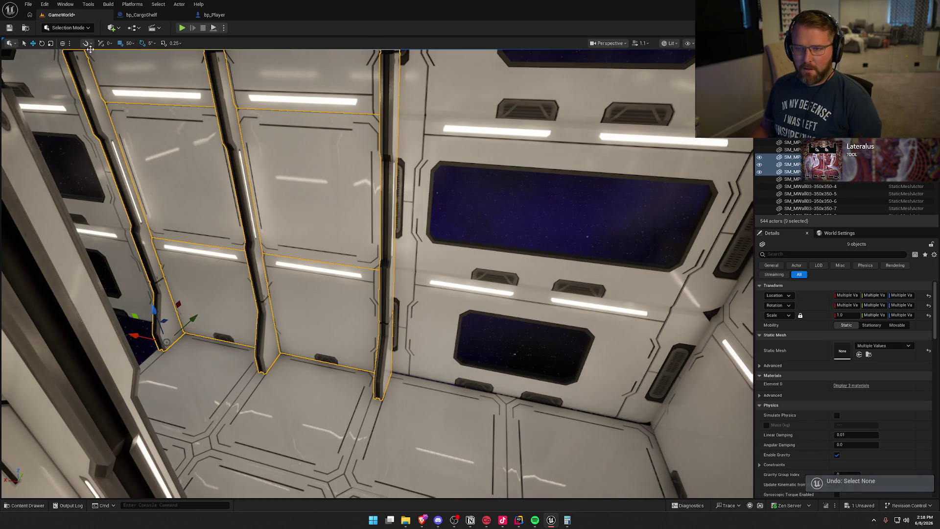
{"action": "left_click", "coordinate": [128, 43]}
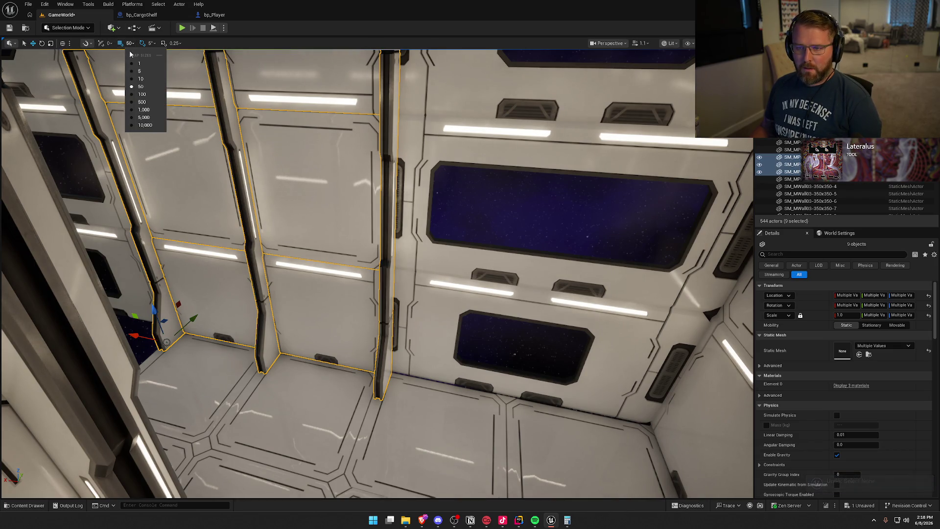
{"action": "left_click", "coordinate": [146, 79]}
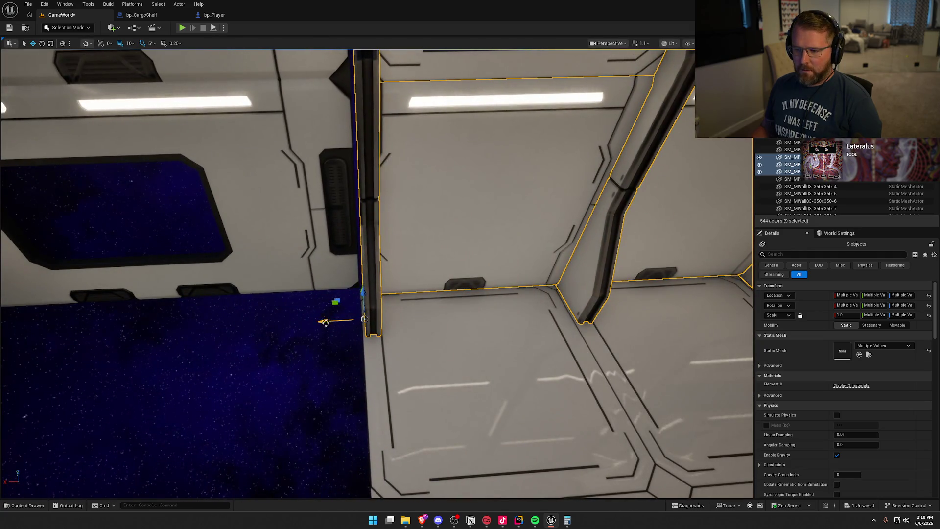
{"action": "mouse_move", "coordinate": [322, 321]}
{"action": "left_mouse_down"}
{"action": "mouse_move", "coordinate": [264, 314]}
{"action": "mouse_move", "coordinate": [375, 63]}
{"action": "mouse_move", "coordinate": [382, 192]}
{"action": "mouse_move", "coordinate": [305, 93]}
{"action": "mouse_move", "coordinate": [278, 74]}
{"action": "mouse_move", "coordinate": [231, 74]}
{"action": "mouse_move", "coordinate": [230, 59]}
{"action": "mouse_move", "coordinate": [274, 98]}
{"action": "mouse_move", "coordinate": [254, 93]}
{"action": "mouse_move", "coordinate": [318, 100]}
{"action": "left_mouse_up"}
{"action": "key", "text": "Escape"}
Select the eight wall panels at the corridor end and rotate them to -90°.
{"action": "mouse_move", "coordinate": [477, 403]}
{"action": "left_mouse_down"}
{"action": "mouse_move", "coordinate": [441, 403]}
{"action": "mouse_move", "coordinate": [476, 404]}
{"action": "left_mouse_up"}
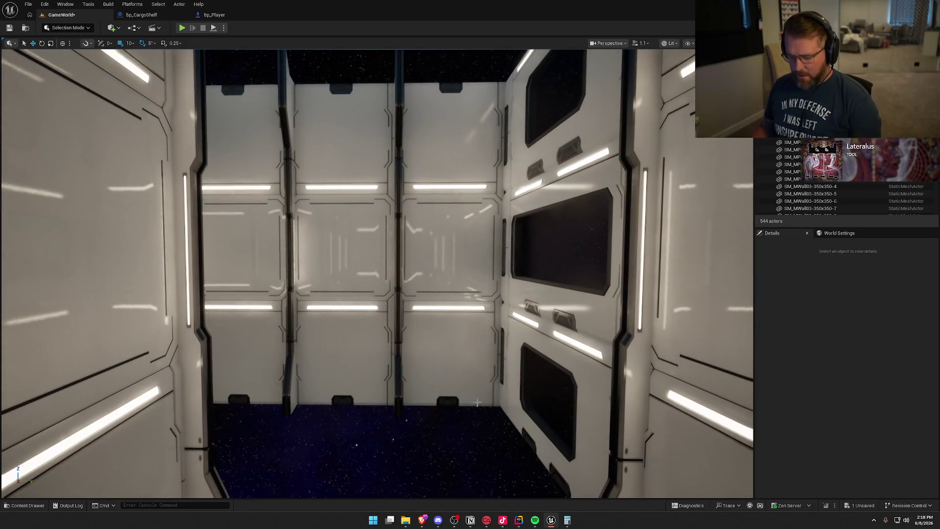
{"action": "left_click_drag", "start_coordinate": [451, 349], "coordinate": [451, 350]}
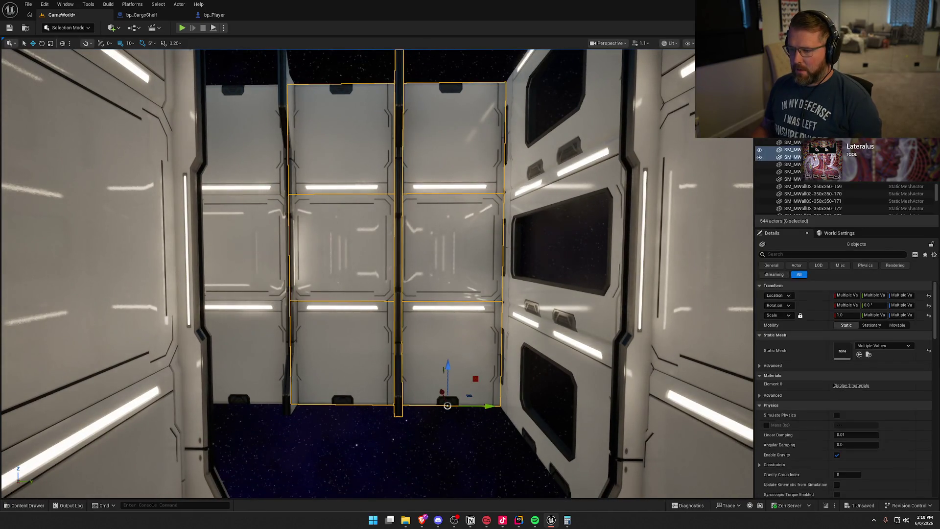
{"action": "key", "text": "f"}
{"action": "left_click_drag", "start_coordinate": [498, 395], "coordinate": [498, 394]}
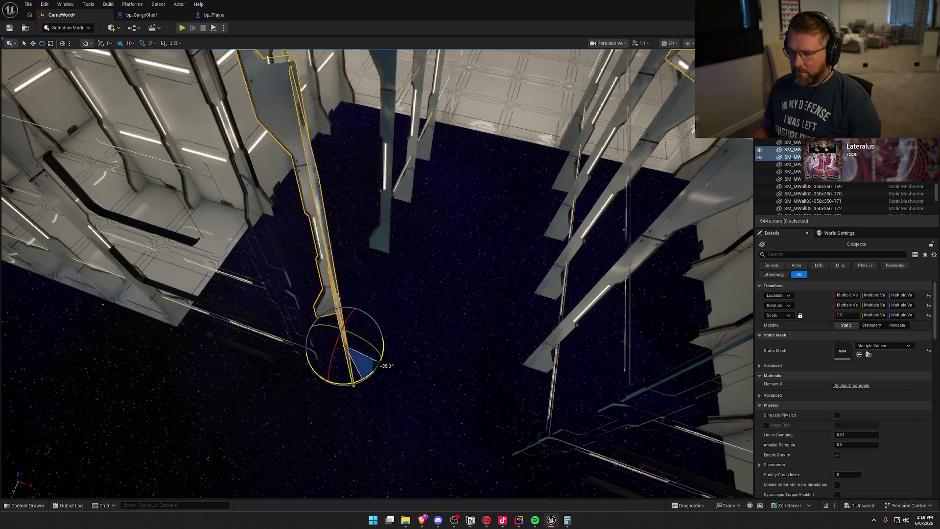
{"action": "left_click_drag", "start_coordinate": [345, 346], "coordinate": [345, 346]}
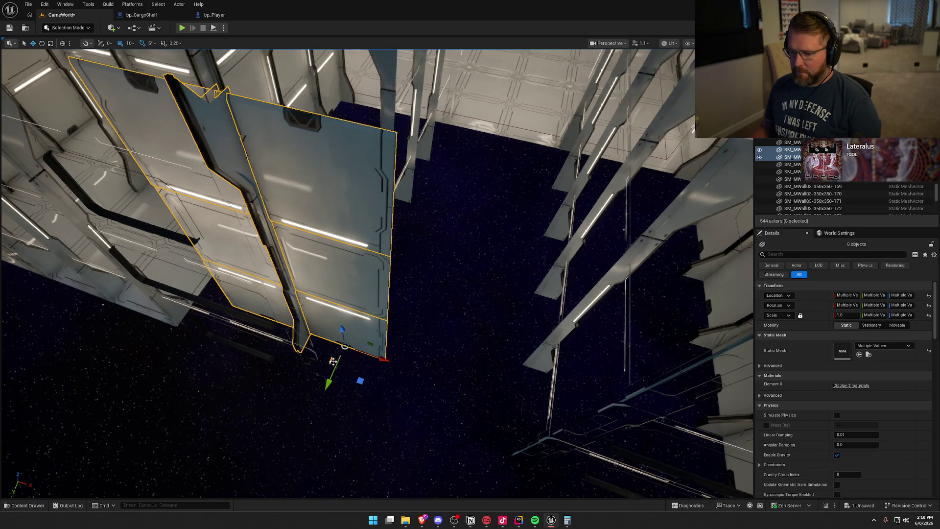
{"action": "left_click_drag", "start_coordinate": [359, 381], "coordinate": [359, 381]}
{"action": "left_click_drag", "start_coordinate": [459, 332], "coordinate": [458, 332]}
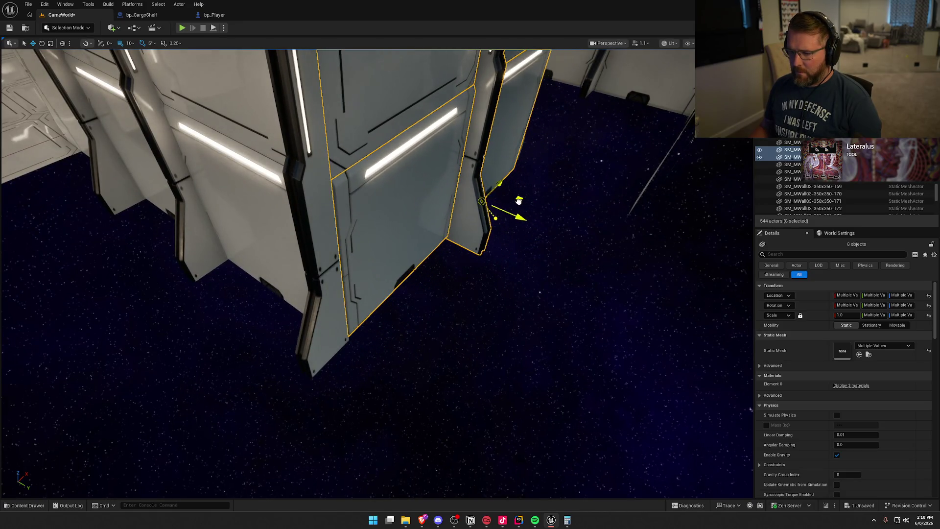
{"action": "left_click_drag", "start_coordinate": [546, 304], "coordinate": [547, 304]}
{"action": "left_click_drag", "start_coordinate": [494, 258], "coordinate": [493, 258]}
Alt-drag a pilaster copy 3.5 m along X to 2976, 3616, 0.
{"action": "left_click", "coordinate": [490, 310]}
{"action": "mouse_move", "coordinate": [503, 444]}
{"action": "left_mouse_down"}
{"action": "mouse_move", "coordinate": [272, 440]}
{"action": "mouse_move", "coordinate": [281, 441]}
{"action": "left_mouse_up"}
{"action": "left_click", "coordinate": [339, 205]}
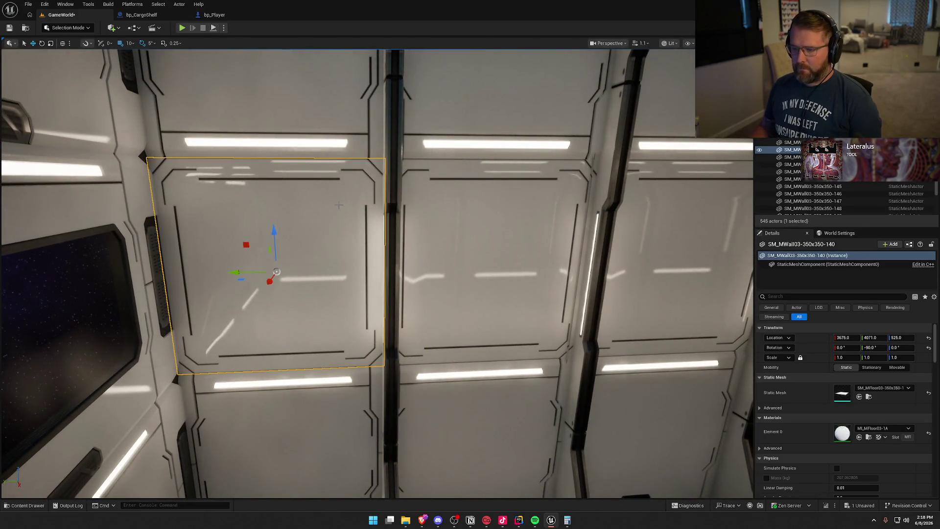
Marquee-select the unwanted wall pieces and delete them to open the wall.
{"action": "left_click", "coordinate": [396, 310], "text": "ctrl"}
{"action": "left_click_drag", "start_coordinate": [475, 442], "coordinate": [464, 411]}
{"action": "key", "text": "Delete"}
Copy a pilaster 3.4 m along X at the opening, then save the level.
{"action": "left_click", "coordinate": [351, 289]}
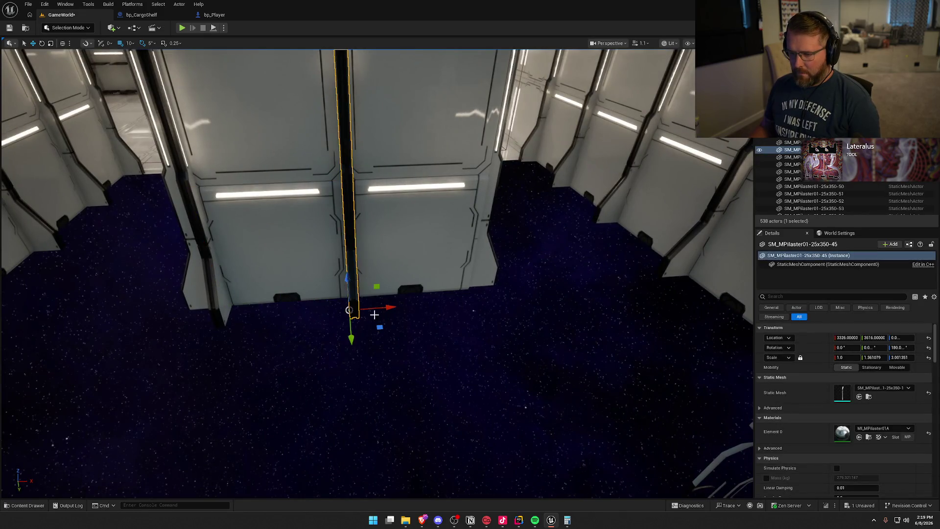
{"action": "mouse_move", "coordinate": [372, 308]}
{"action": "left_mouse_down"}
{"action": "mouse_move", "coordinate": [514, 306]}
{"action": "mouse_move", "coordinate": [495, 301]}
{"action": "left_mouse_up"}
{"action": "left_click_drag", "start_coordinate": [525, 347], "coordinate": [527, 346]}
{"action": "key", "text": "Escape"}
{"action": "key", "text": "ctrl+s"}
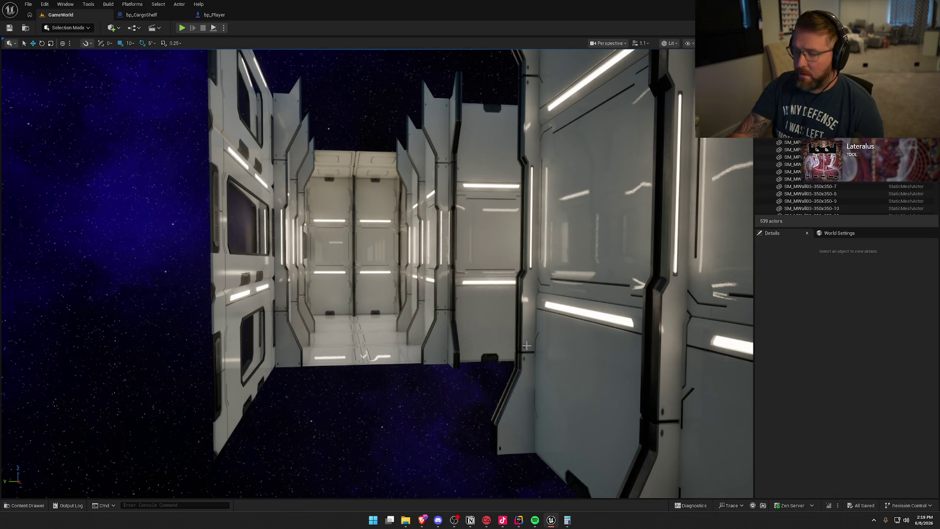
{"action": "mouse_move", "coordinate": [527, 346]}
{"action": "left_mouse_down"}
{"action": "mouse_move", "coordinate": [507, 389]}
{"action": "mouse_move", "coordinate": [485, 392]}
{"action": "mouse_move", "coordinate": [482, 414]}
{"action": "mouse_move", "coordinate": [487, 404]}
{"action": "left_mouse_up"}
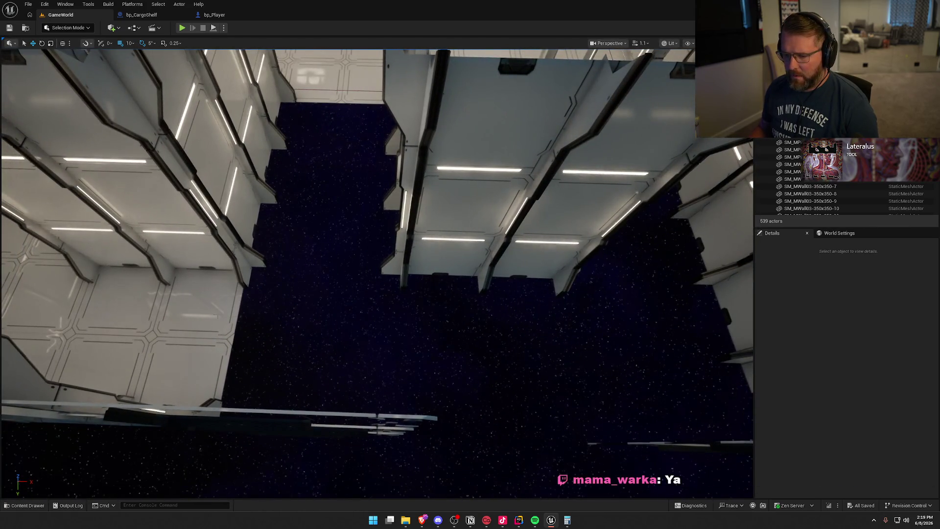
Copy floor pieces 7.5 m along X, then delete the two misplaced copies.
{"action": "left_click", "coordinate": [196, 380]}
{"action": "left_click_drag", "start_coordinate": [178, 379], "coordinate": [363, 403], "text": "alt"}
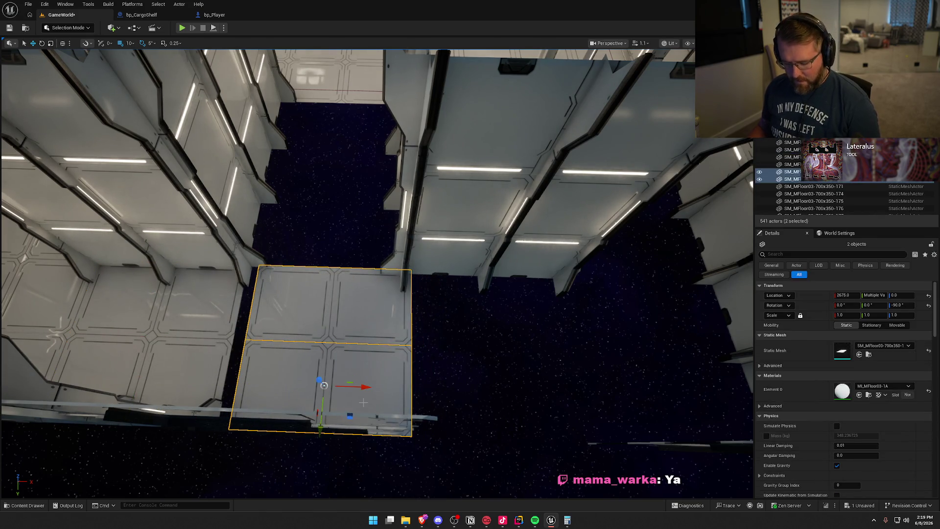
{"action": "key", "text": "Delete"}
With snapping at 50, copy two floor panels 6 m then another 8 m along X.
{"action": "left_click", "coordinate": [130, 43]}
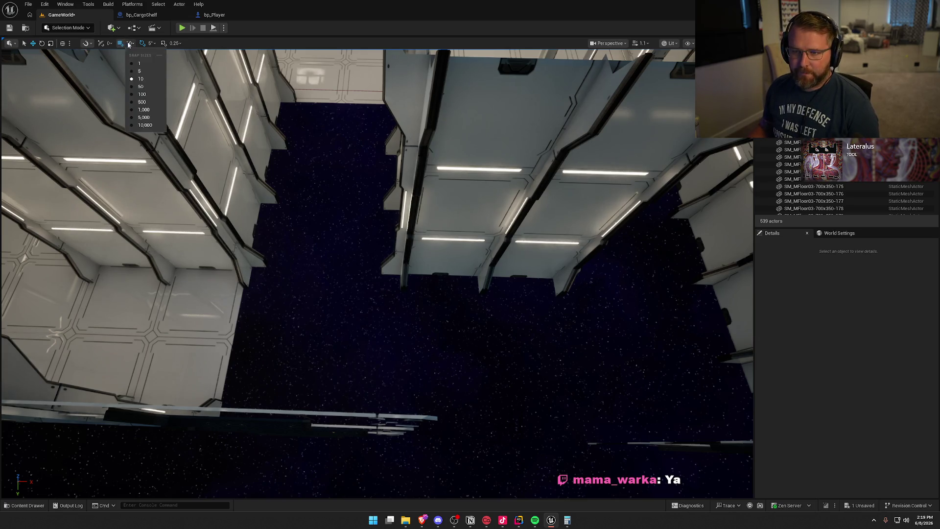
{"action": "left_click", "coordinate": [151, 87]}
{"action": "left_click", "coordinate": [191, 361]}
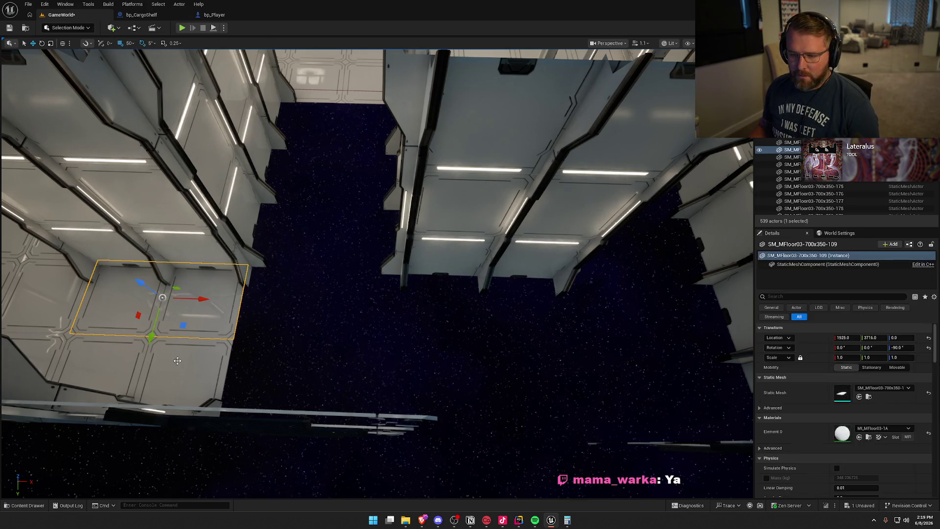
{"action": "mouse_move", "coordinate": [175, 381]}
{"action": "left_mouse_down"}
{"action": "mouse_move", "coordinate": [332, 404]}
{"action": "mouse_move", "coordinate": [529, 398]}
{"action": "left_mouse_up"}
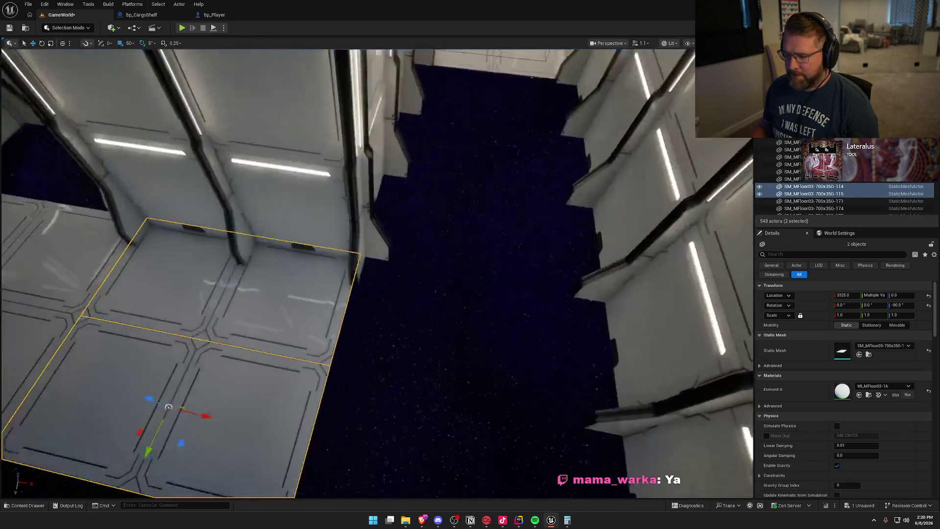
{"action": "scroll", "coordinate": [343, 294], "scroll_direction": "down", "scroll_amount": 5}
{"action": "mouse_move", "coordinate": [260, 361]}
{"action": "left_mouse_down"}
{"action": "mouse_move", "coordinate": [299, 358]}
{"action": "mouse_move", "coordinate": [487, 385]}
{"action": "left_mouse_up"}
{"action": "key", "text": "Escape"}
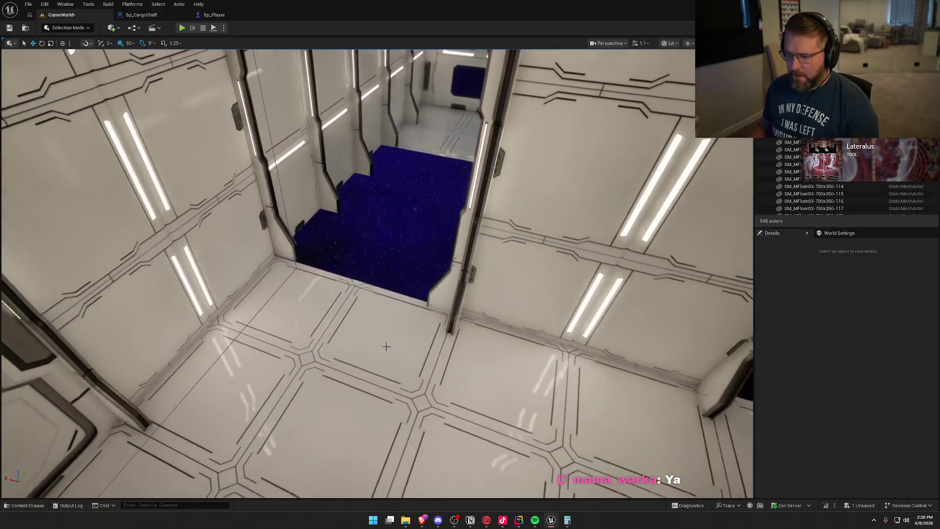
Copy a corridor floor panel 7 m along Y.
{"action": "left_click", "coordinate": [398, 321]}
{"action": "mouse_move", "coordinate": [326, 329]}
{"action": "left_mouse_down"}
{"action": "mouse_move", "coordinate": [426, 168]}
{"action": "mouse_move", "coordinate": [405, 199]}
{"action": "left_mouse_up"}
{"action": "key", "text": "s"}
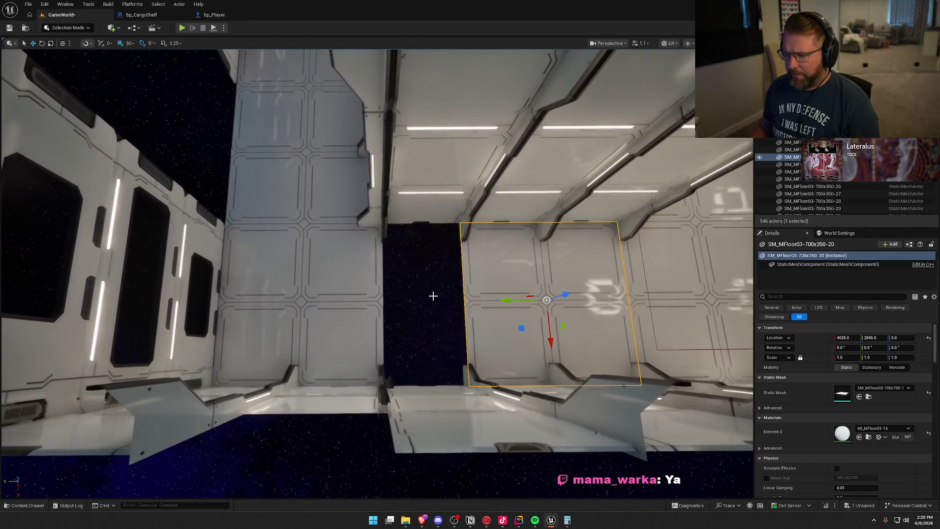
Delete the stray floor panels around the gap, one at a time.
{"action": "left_click", "coordinate": [342, 323]}
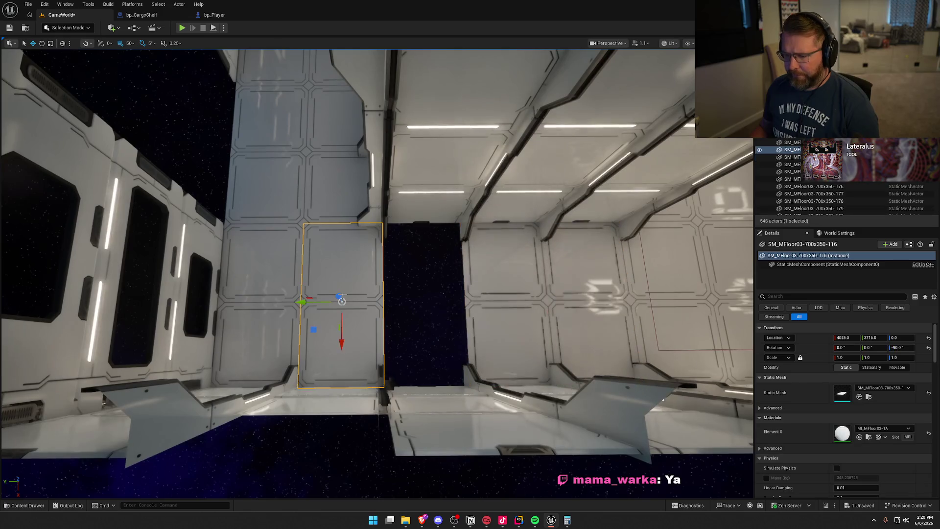
{"action": "key", "text": "Delete"}
{"action": "left_click", "coordinate": [547, 319]}
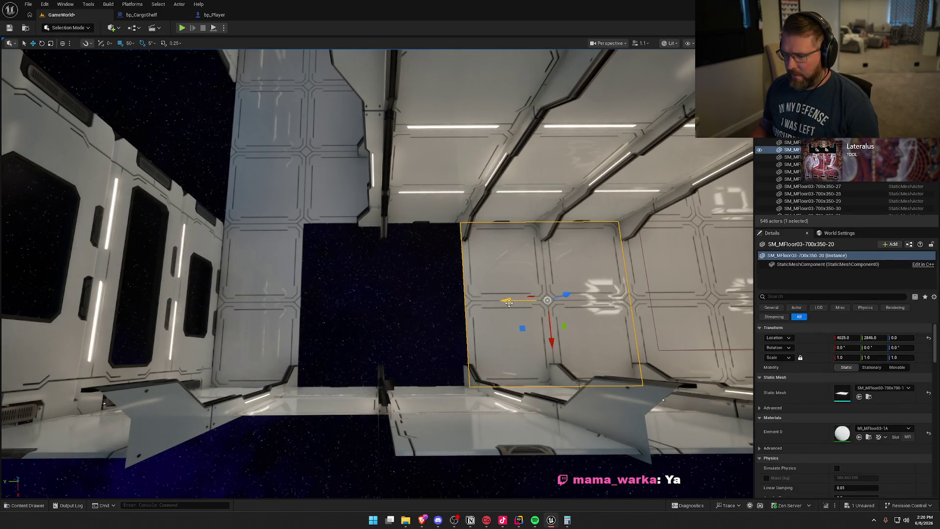
{"action": "key", "text": "Escape"}
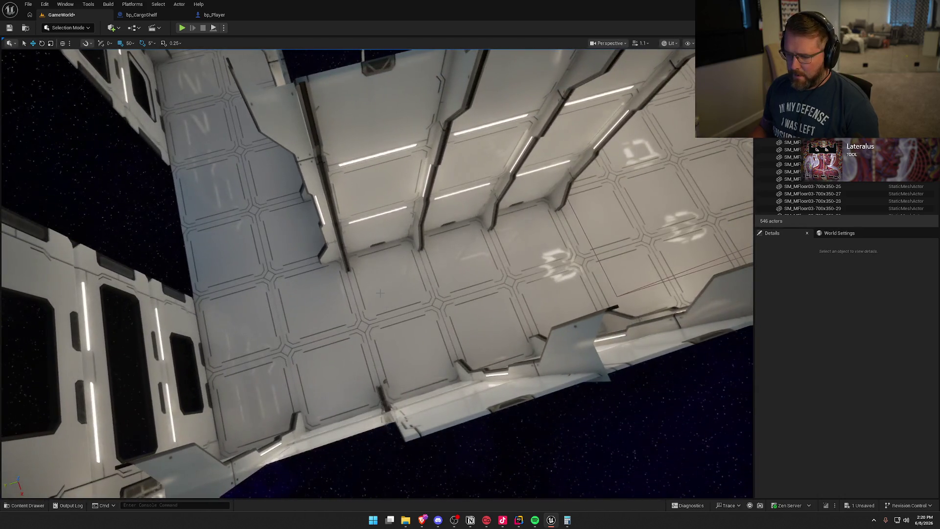
{"action": "left_click", "coordinate": [380, 293]}
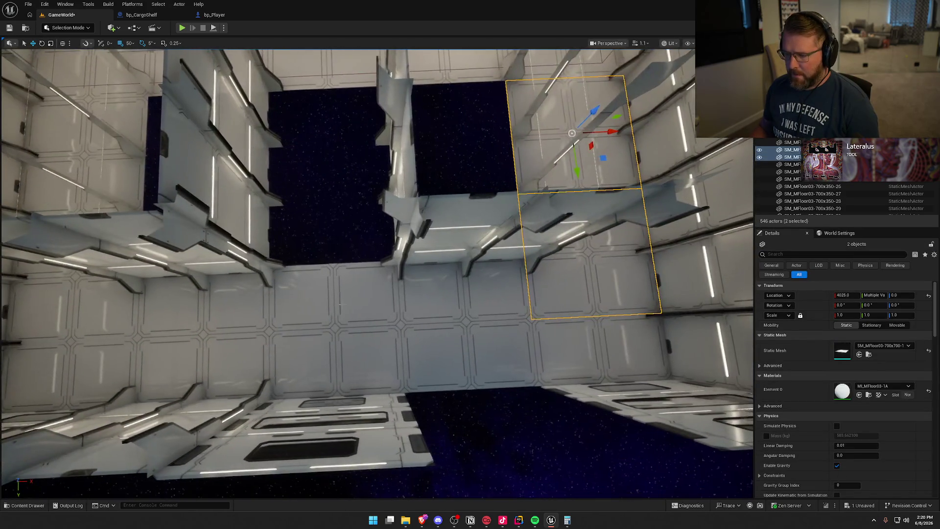
{"action": "left_click", "coordinate": [343, 304]}
{"action": "key", "text": "Delete"}
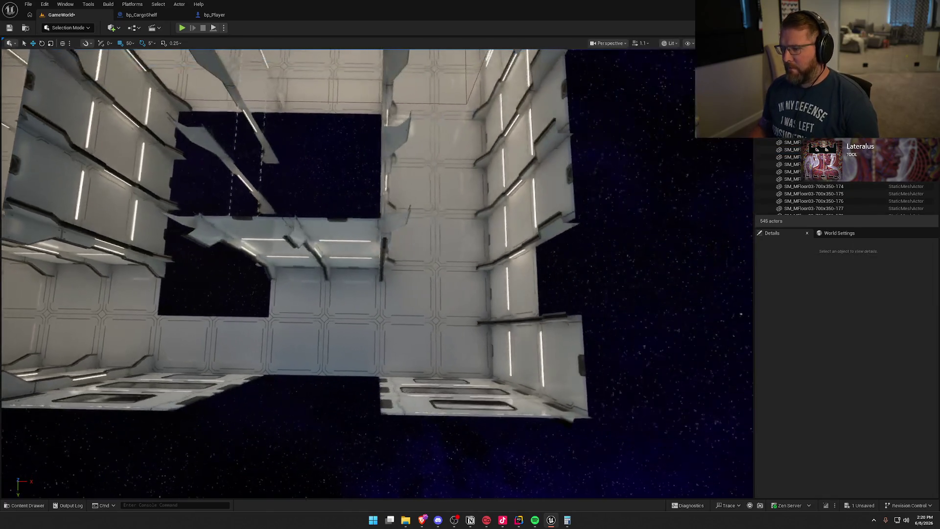
{"action": "left_click", "coordinate": [446, 194]}
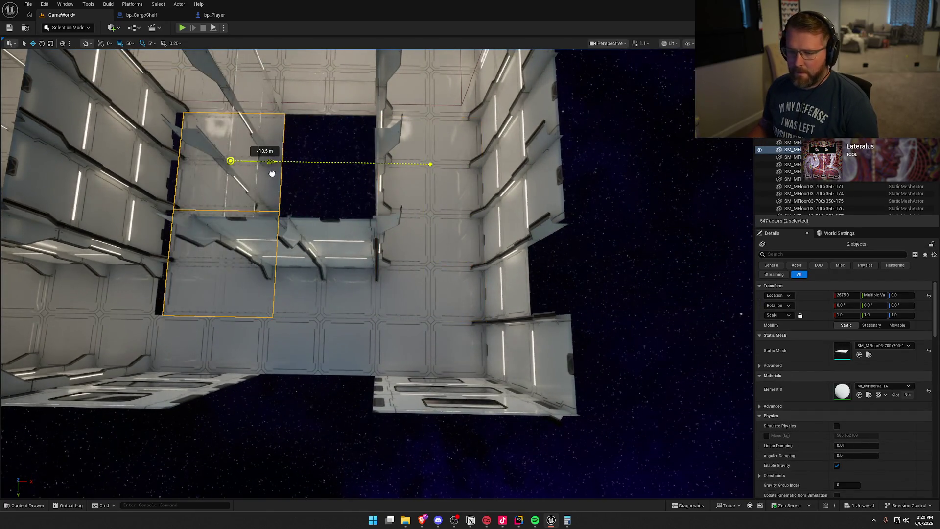
{"action": "key", "text": "Escape"}
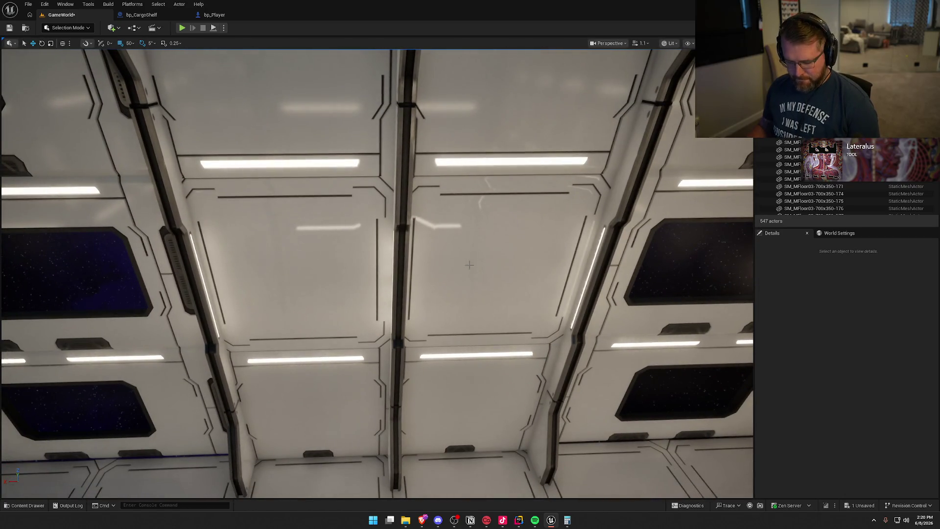
Marquee-select the wall pilasters and Alt-drag copies along the adjoining wall.
{"action": "left_click_drag", "start_coordinate": [420, 382], "coordinate": [420, 381]}
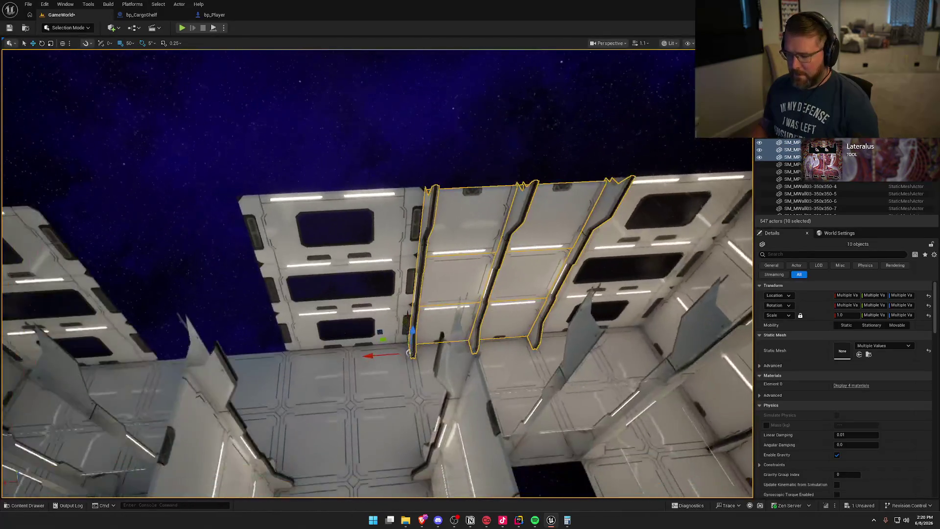
{"action": "left_click_drag", "start_coordinate": [374, 351], "coordinate": [374, 350], "text": "alt"}
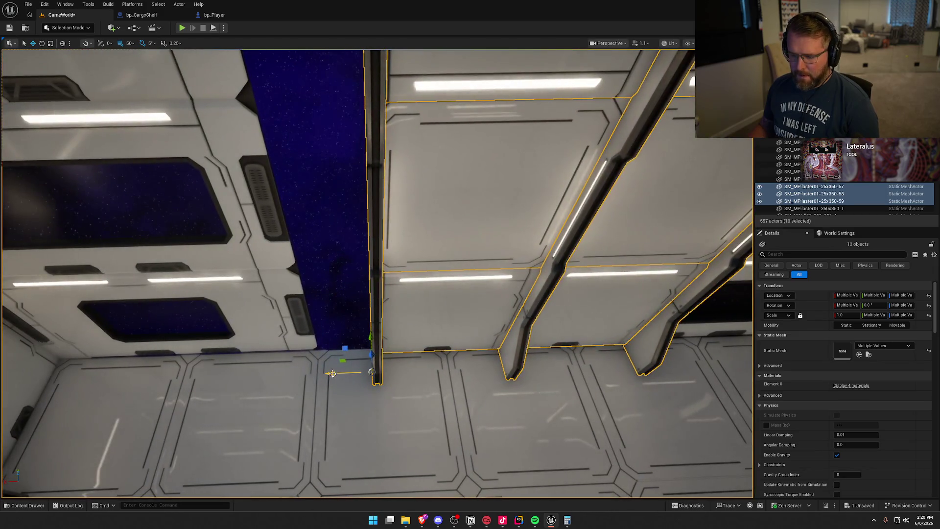
{"action": "mouse_move", "coordinate": [412, 388]}
{"action": "left_mouse_down"}
{"action": "mouse_move", "coordinate": [476, 394]}
{"action": "mouse_move", "coordinate": [433, 388]}
{"action": "mouse_move", "coordinate": [449, 387]}
{"action": "left_mouse_up"}
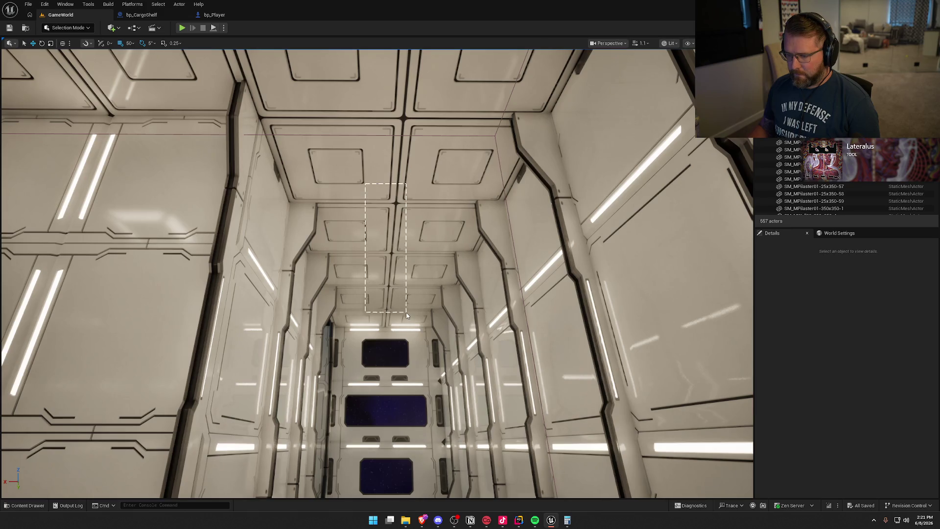
Select the corridor's ceiling panels, including four more, and duplicate them along the corridor.
{"action": "left_click_drag", "start_coordinate": [410, 323], "coordinate": [409, 321]}
{"action": "mouse_move", "coordinate": [475, 301]}
{"action": "left_mouse_down"}
{"action": "mouse_move", "coordinate": [335, 300]}
{"action": "mouse_move", "coordinate": [365, 291]}
{"action": "mouse_move", "coordinate": [367, 272]}
{"action": "mouse_move", "coordinate": [487, 269]}
{"action": "mouse_move", "coordinate": [514, 279]}
{"action": "mouse_move", "coordinate": [315, 278]}
{"action": "left_mouse_up"}
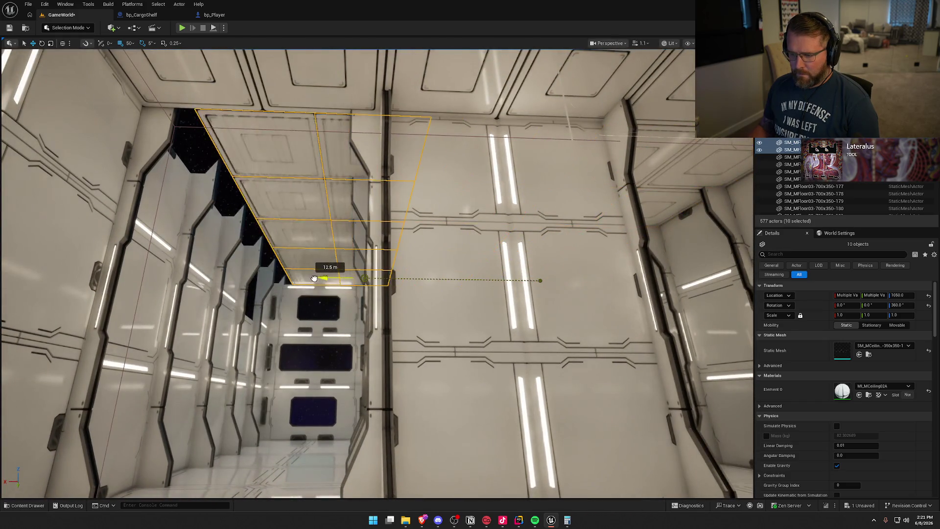
{"action": "mouse_move", "coordinate": [350, 329]}
{"action": "left_mouse_down"}
{"action": "mouse_move", "coordinate": [370, 256]}
{"action": "mouse_move", "coordinate": [348, 250]}
{"action": "left_mouse_up"}
{"action": "key", "text": "Escape"}
{"action": "mouse_move", "coordinate": [382, 297]}
{"action": "left_mouse_down"}
{"action": "mouse_move", "coordinate": [360, 257]}
{"action": "mouse_move", "coordinate": [342, 260]}
{"action": "mouse_move", "coordinate": [378, 257]}
{"action": "mouse_move", "coordinate": [377, 201]}
{"action": "mouse_move", "coordinate": [387, 199]}
{"action": "mouse_move", "coordinate": [433, 317]}
{"action": "left_mouse_up"}
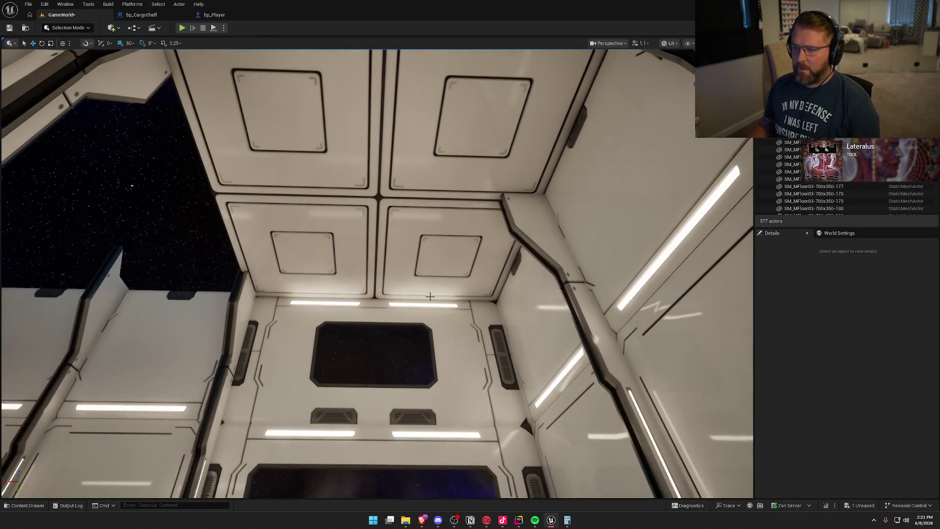
{"action": "mouse_move", "coordinate": [410, 234]}
{"action": "left_mouse_down"}
{"action": "mouse_move", "coordinate": [436, 267]}
{"action": "mouse_move", "coordinate": [157, 259]}
{"action": "mouse_move", "coordinate": [509, 277]}
{"action": "mouse_move", "coordinate": [460, 264]}
{"action": "mouse_move", "coordinate": [457, 286]}
{"action": "mouse_move", "coordinate": [486, 340]}
{"action": "mouse_move", "coordinate": [470, 338]}
{"action": "left_mouse_up"}
{"action": "key", "text": "Escape"}
Select the wall panel beside the window to fill the corridor's wall gaps.
{"action": "left_click", "coordinate": [240, 196]}
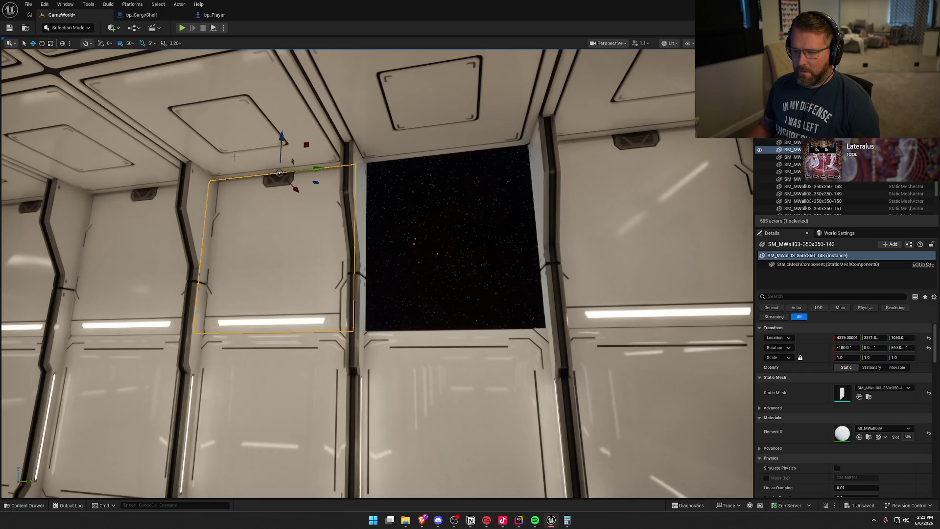
{"action": "key", "text": "Escape"}
{"action": "mouse_move", "coordinate": [482, 180]}
{"action": "left_mouse_down"}
{"action": "mouse_move", "coordinate": [416, 184]}
{"action": "mouse_move", "coordinate": [456, 185]}
{"action": "mouse_move", "coordinate": [431, 185]}
{"action": "left_mouse_up"}
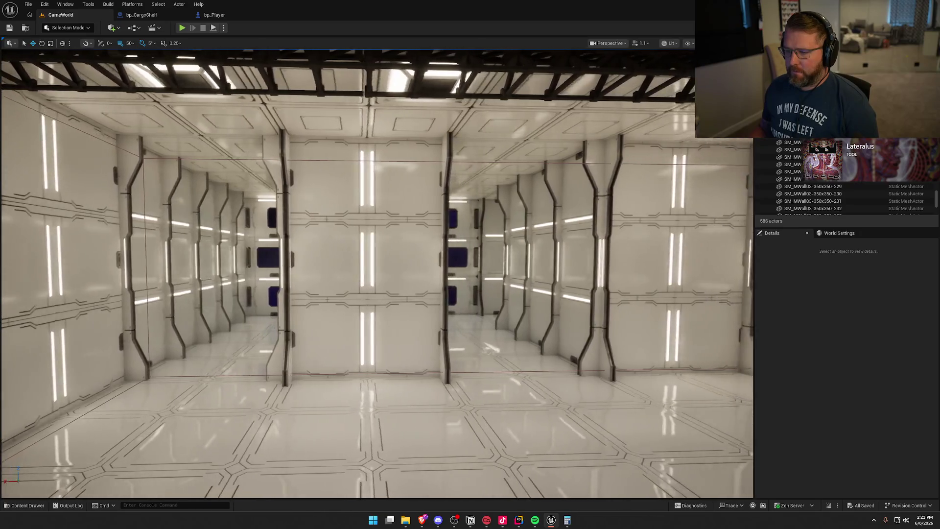
Ctrl-click all 18 bp_CargoShelf actors in the wall's middle row.
{"action": "left_click_drag", "start_coordinate": [534, 303], "coordinate": [534, 304]}
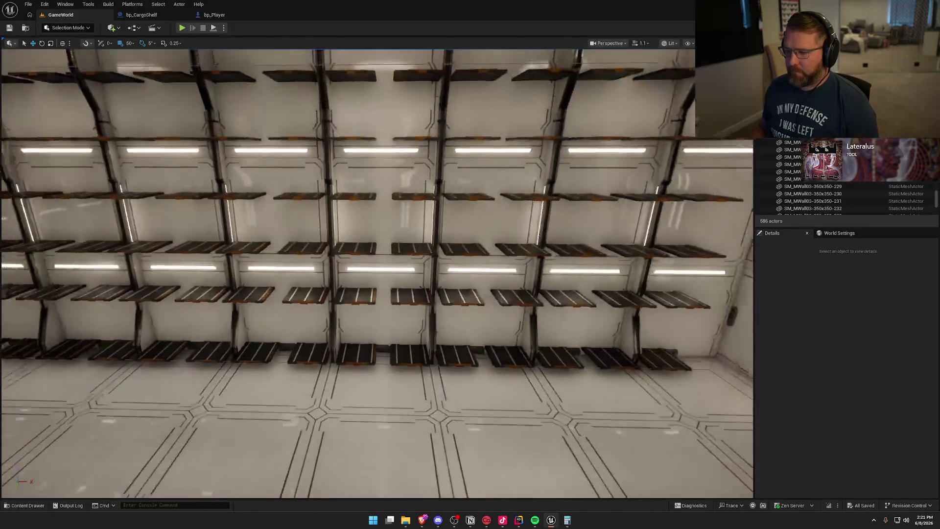
{"action": "scroll", "coordinate": [533, 303], "scroll_direction": "up", "scroll_amount": 5}
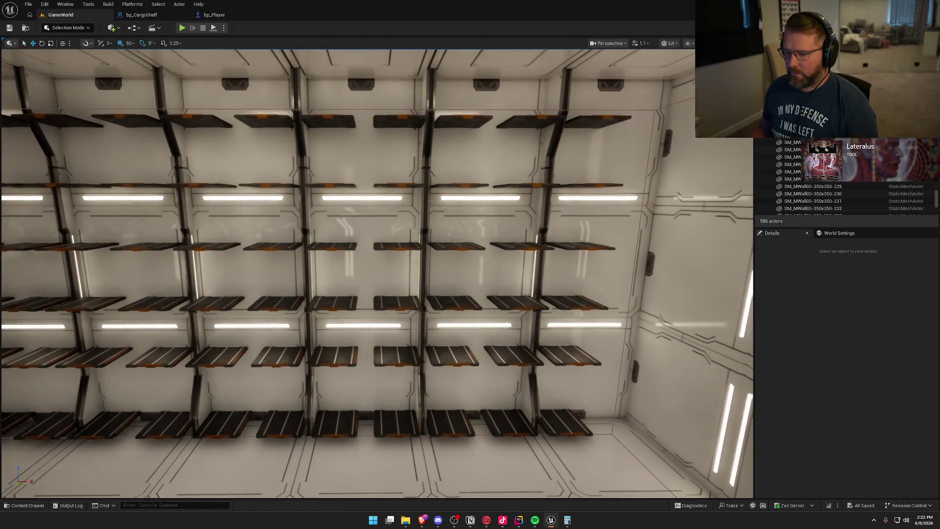
{"action": "left_click_drag", "start_coordinate": [400, 409], "coordinate": [400, 409]}
{"action": "left_click_drag", "start_coordinate": [585, 282], "coordinate": [586, 282]}
{"action": "left_click", "coordinate": [585, 283]}
{"action": "left_click", "coordinate": [526, 268], "text": "ctrl"}
{"action": "left_click", "coordinate": [412, 241], "text": "ctrl"}
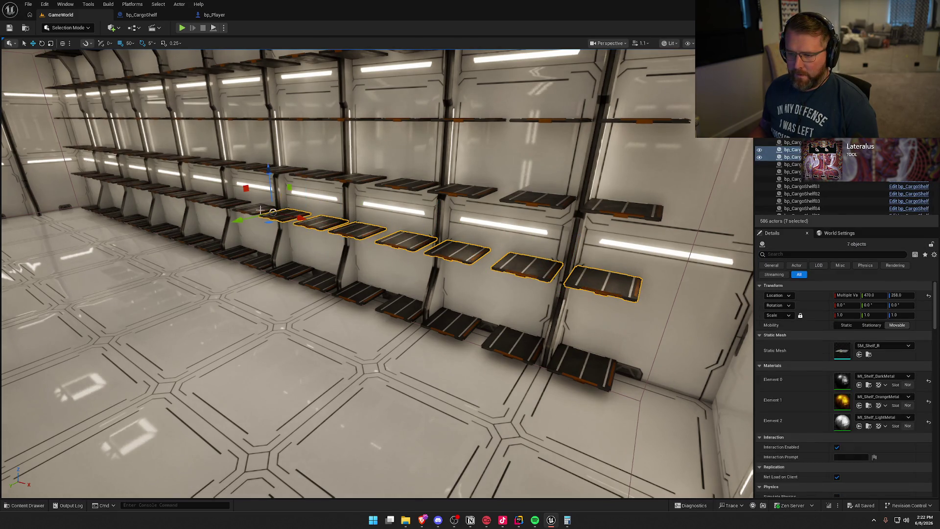
{"action": "left_click", "coordinate": [240, 207], "text": "ctrl"}
{"action": "mouse_move", "coordinate": [470, 274]}
{"action": "left_mouse_down"}
{"action": "mouse_move", "coordinate": [519, 235]}
{"action": "mouse_move", "coordinate": [566, 215]}
{"action": "left_mouse_up"}
{"action": "left_click", "coordinate": [563, 211], "text": "ctrl"}
{"action": "left_click", "coordinate": [514, 210], "text": "ctrl"}
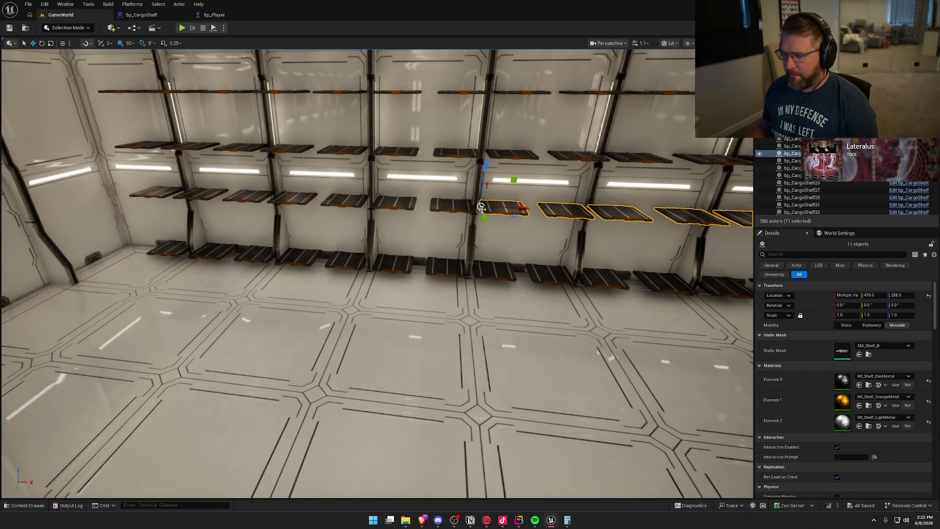
{"action": "left_click", "coordinate": [453, 205], "text": "ctrl"}
{"action": "left_click", "coordinate": [395, 203], "text": "ctrl"}
{"action": "left_click", "coordinate": [345, 200], "text": "ctrl"}
{"action": "left_click", "coordinate": [293, 198], "text": "ctrl"}
{"action": "left_click", "coordinate": [249, 196], "text": "ctrl"}
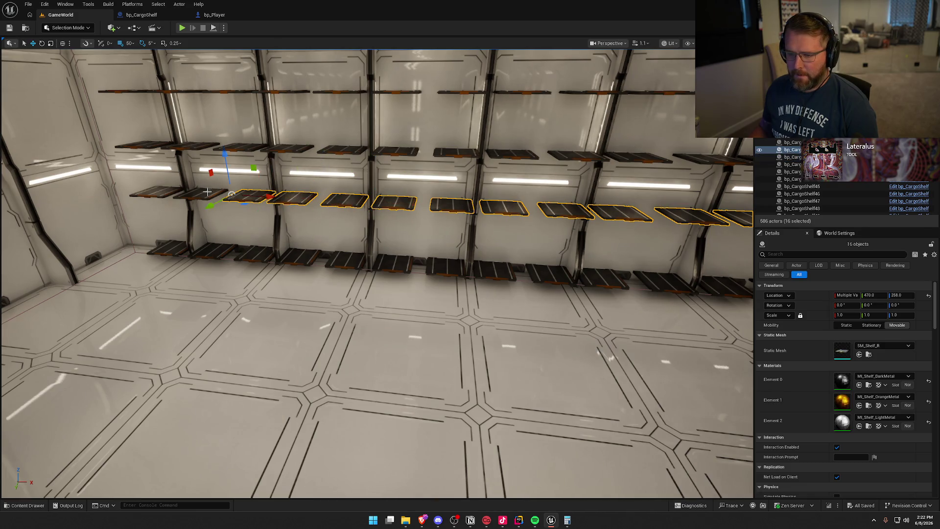
{"action": "left_click", "coordinate": [201, 194], "text": "ctrl"}
{"action": "left_click", "coordinate": [157, 191], "text": "ctrl"}
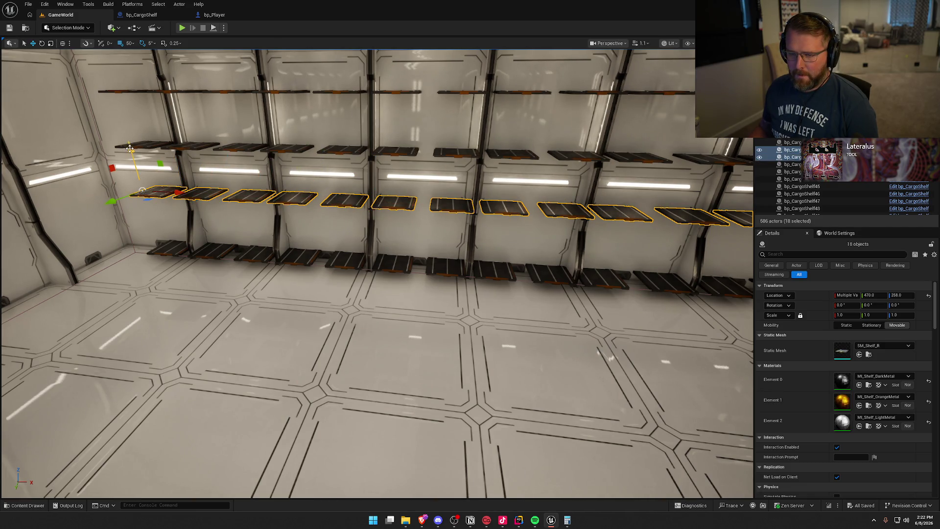
With grid snap at 5, lower the selected shelves 45 cm to Z 213.
{"action": "left_click", "coordinate": [128, 43]}
{"action": "left_click", "coordinate": [133, 65]}
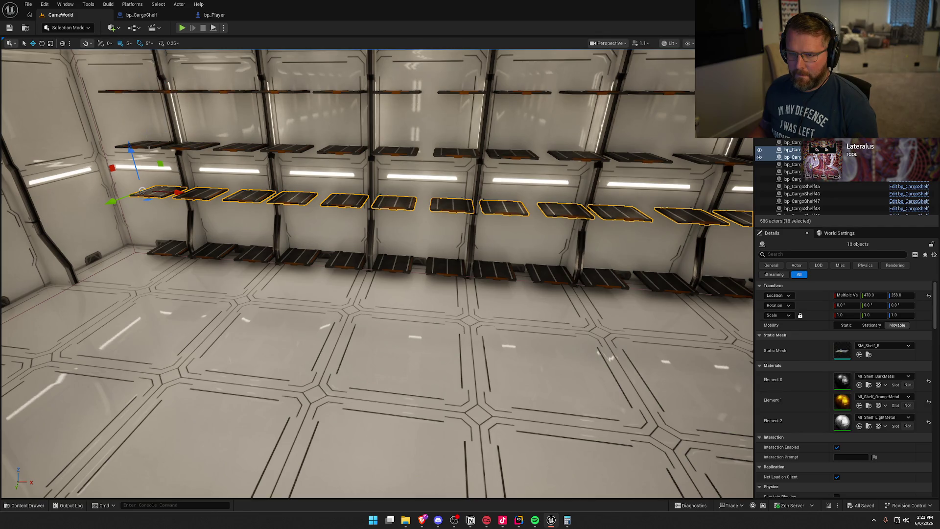
{"action": "left_click_drag", "start_coordinate": [131, 154], "coordinate": [132, 168]}
{"action": "scroll", "coordinate": [180, 289], "scroll_direction": "down", "scroll_amount": 8}
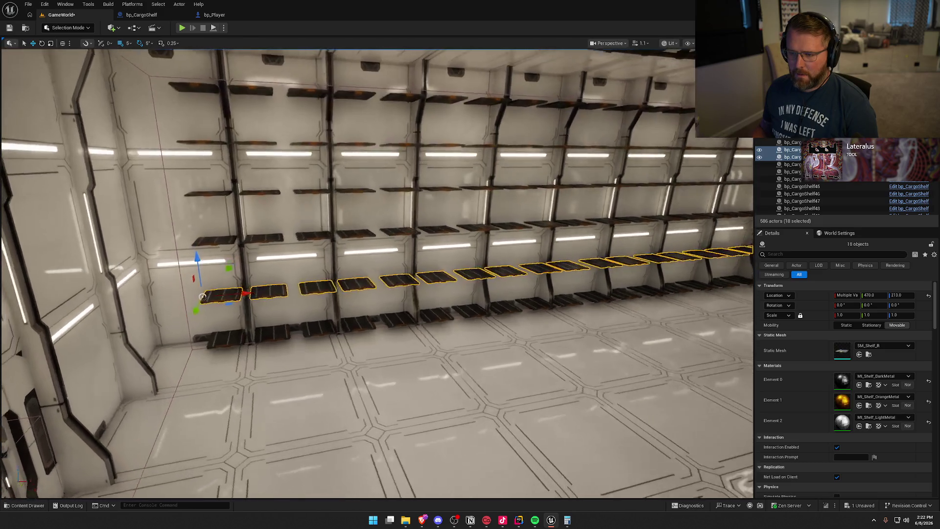
{"action": "key", "text": "Escape"}
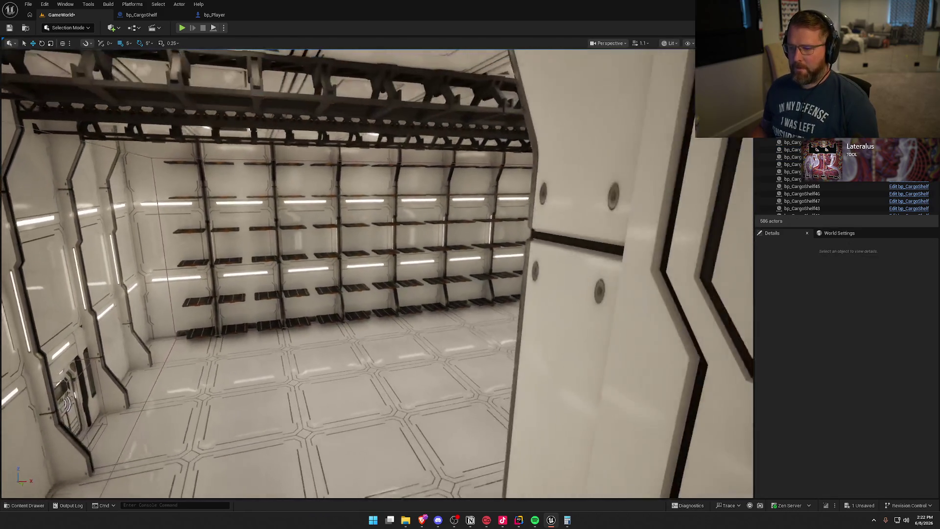
{"action": "left_click_drag", "start_coordinate": [323, 360], "coordinate": [323, 361]}
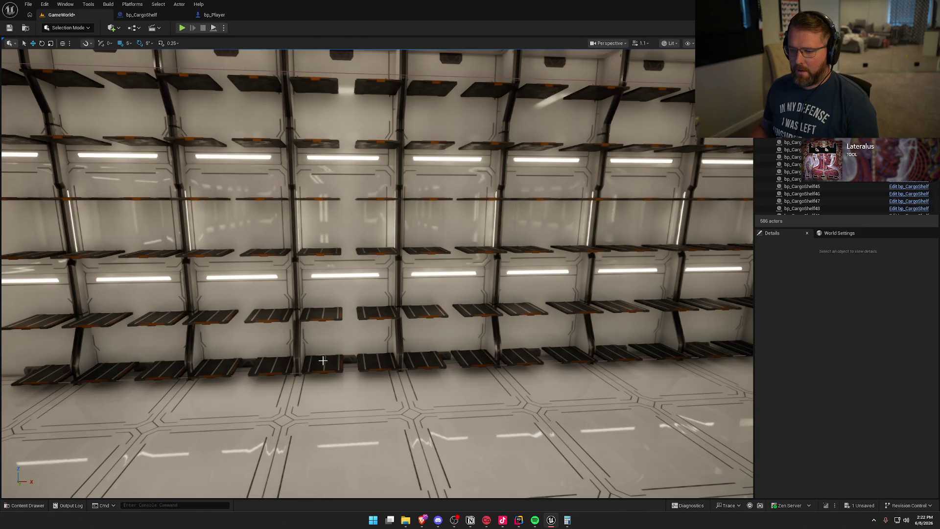
Select the 12 shelves of one two-column stack, excluding the wall piece.
{"action": "left_click", "coordinate": [324, 361]}
{"action": "left_click", "coordinate": [377, 362], "text": "ctrl"}
{"action": "left_click", "coordinate": [377, 314], "text": "ctrl"}
{"action": "left_click", "coordinate": [321, 313], "text": "ctrl"}
{"action": "left_click", "coordinate": [321, 251], "text": "ctrl"}
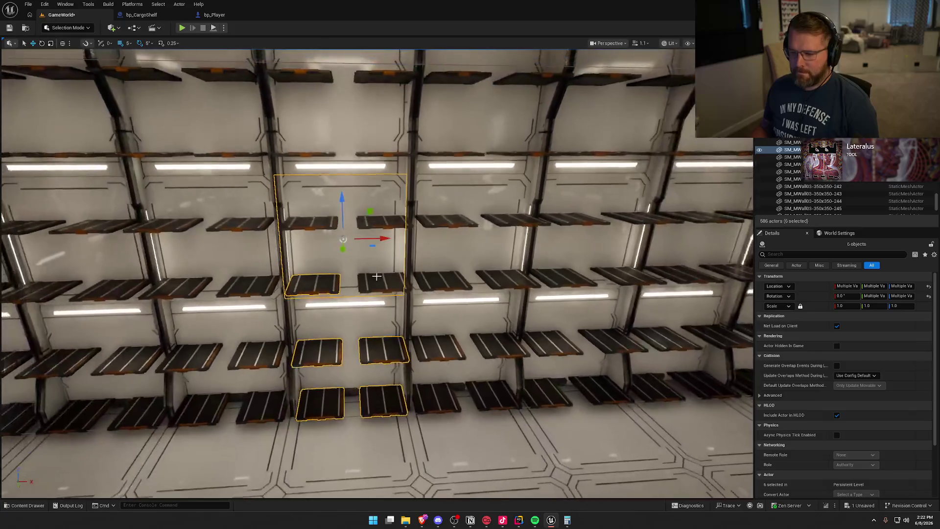
{"action": "left_click", "coordinate": [382, 277], "text": "ctrl"}
{"action": "left_click", "coordinate": [313, 226], "text": "ctrl"}
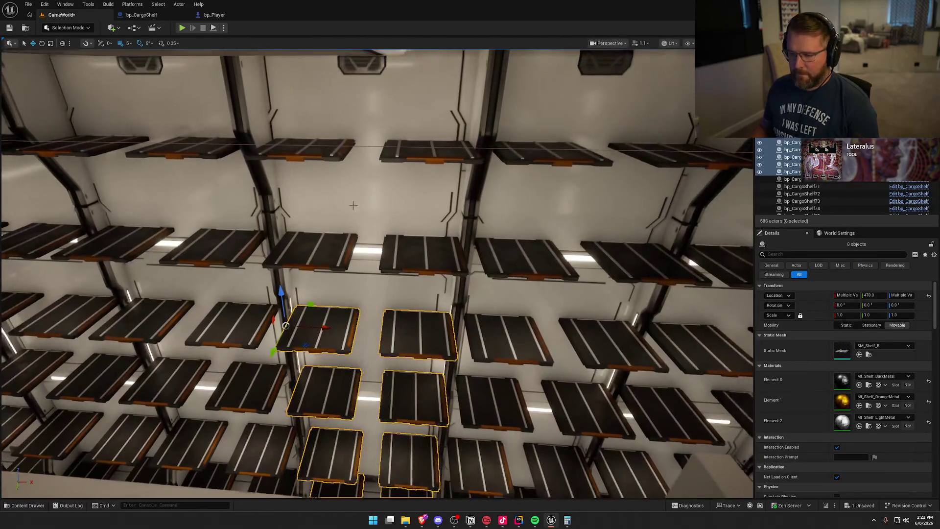
{"action": "left_click", "coordinate": [308, 250], "text": "ctrl"}
{"action": "left_click", "coordinate": [422, 252], "text": "ctrl"}
{"action": "left_click", "coordinate": [315, 154], "text": "ctrl"}
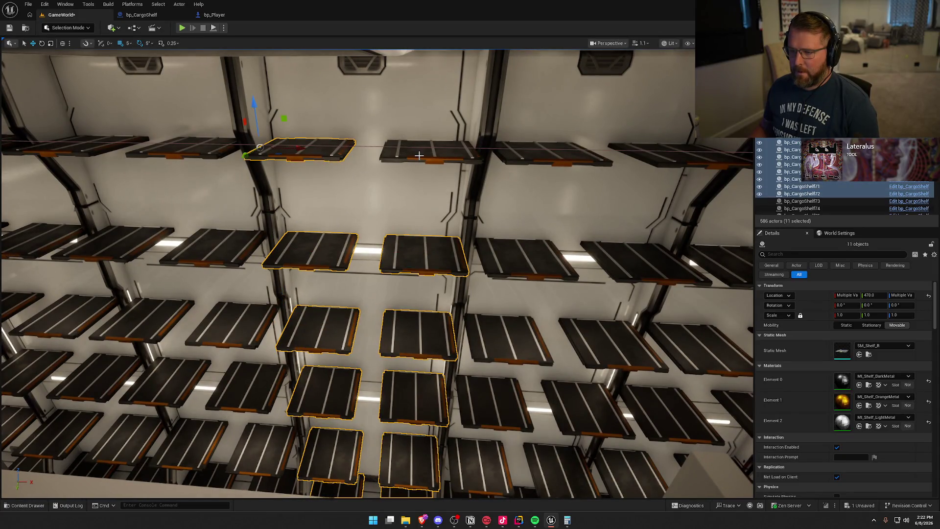
{"action": "left_click", "coordinate": [323, 142], "text": "ctrl"}
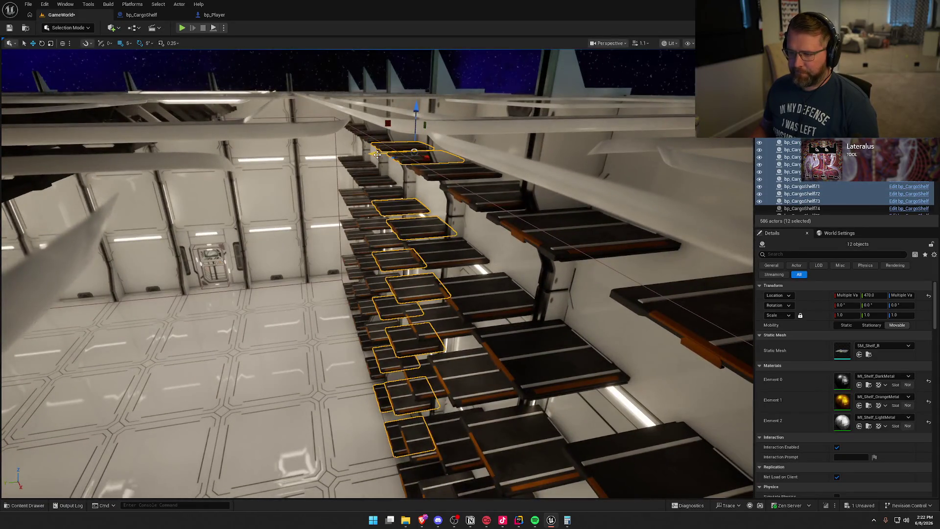
Duplicate the 12 shelves, move the copies across the bay along Y, and turn them 180°.
{"action": "left_click_drag", "start_coordinate": [378, 154], "coordinate": [255, 159], "text": "alt"}
{"action": "key", "text": "s"}
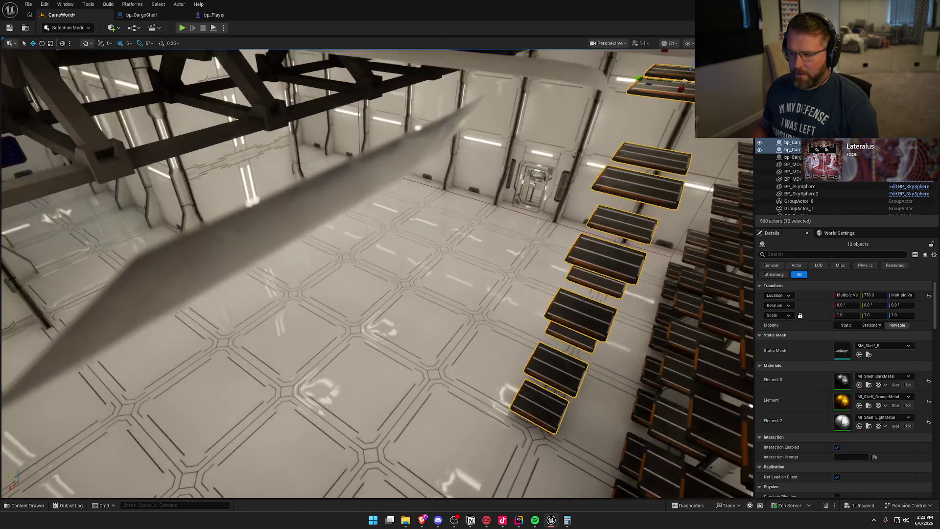
{"action": "key", "text": "e"}
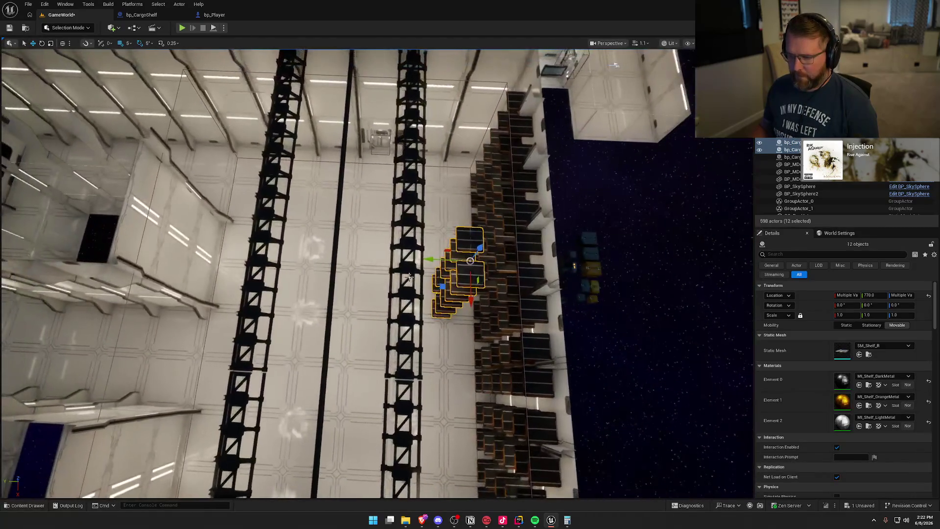
{"action": "left_click_drag", "start_coordinate": [421, 274], "coordinate": [182, 263]}
{"action": "key", "text": "f"}
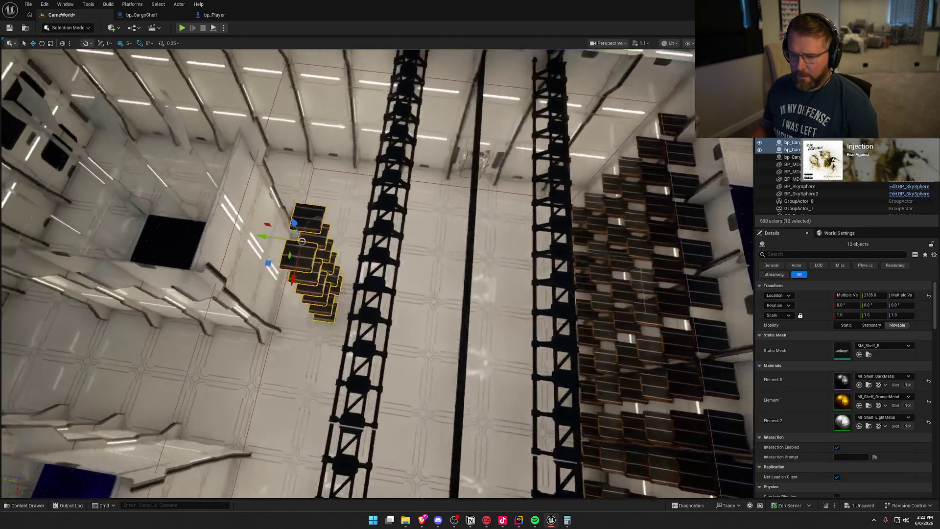
{"action": "key", "text": "e"}
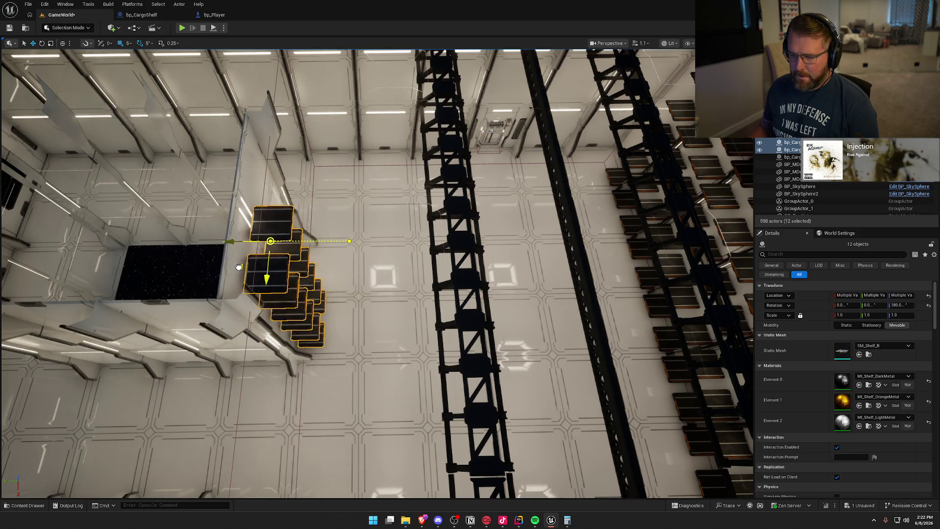
Push the 12 shelves against the wall and shift them 10 cm along X.
{"action": "key", "text": "f"}
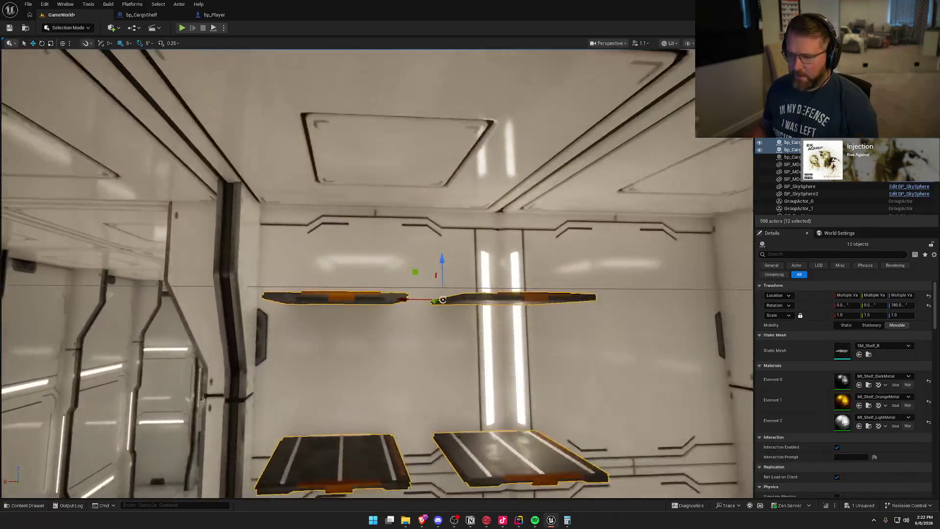
{"action": "key", "text": "f"}
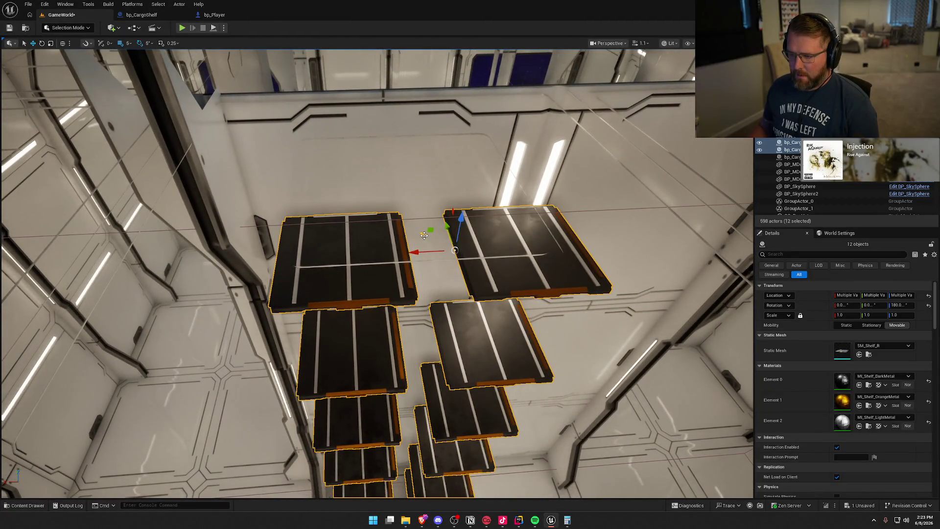
{"action": "left_click_drag", "start_coordinate": [424, 236], "coordinate": [392, 228]}
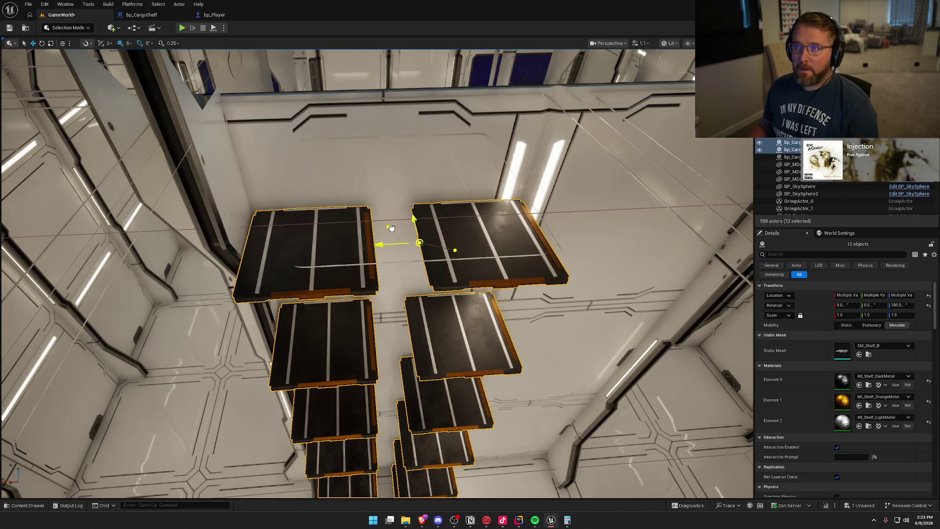
{"action": "left_click_drag", "start_coordinate": [449, 259], "coordinate": [449, 259]}
{"action": "key", "text": "f"}
{"action": "left_click_drag", "start_coordinate": [512, 159], "coordinate": [513, 160]}
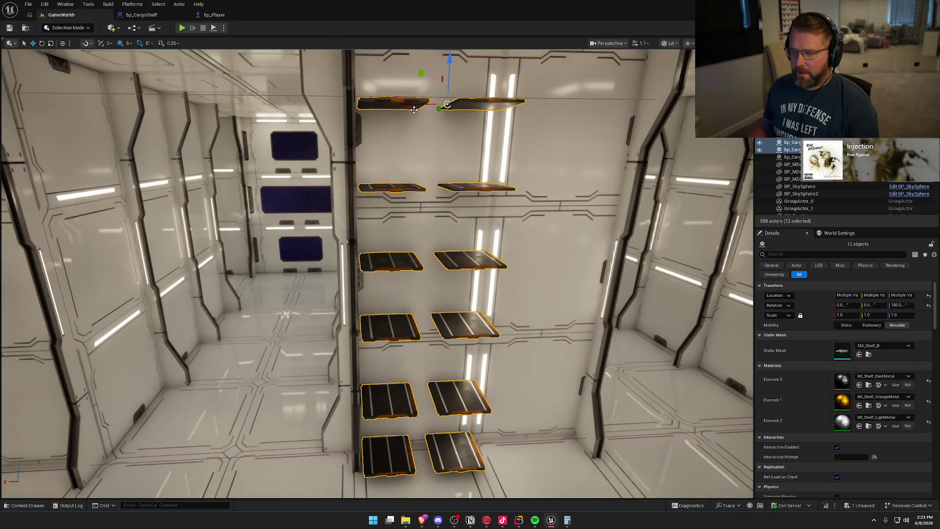
{"action": "left_click_drag", "start_coordinate": [414, 110], "coordinate": [401, 107]}
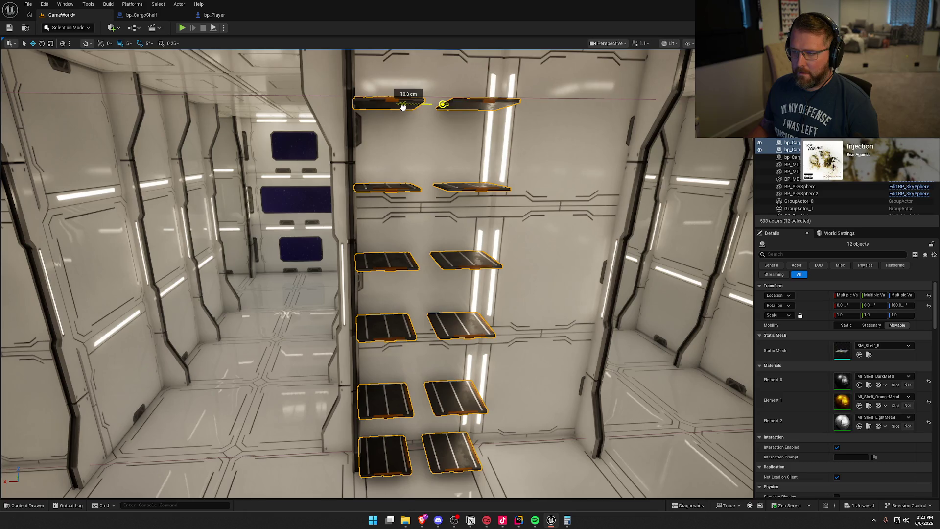
{"action": "left_click_drag", "start_coordinate": [378, 274], "coordinate": [378, 273]}
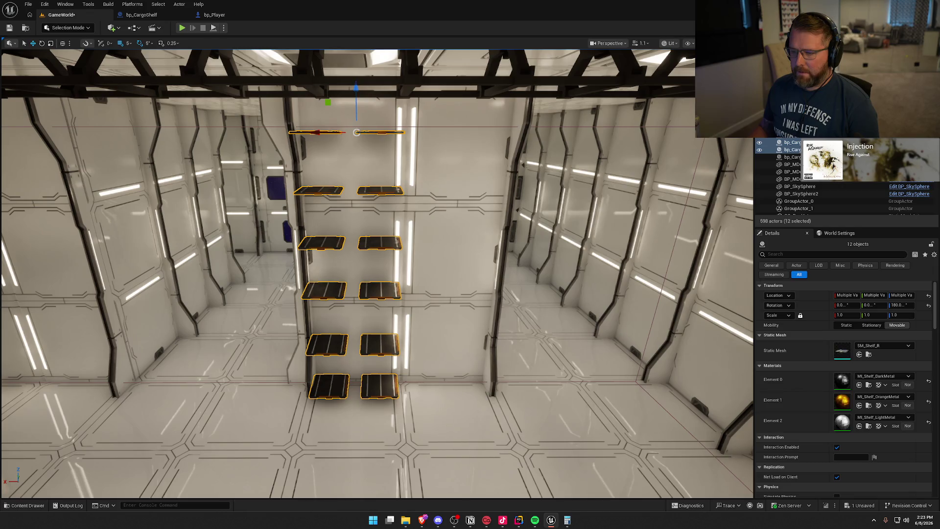
Alt-drag the stack about 3.6 m along X to form a four-column rack.
{"action": "left_click_drag", "start_coordinate": [315, 134], "coordinate": [440, 138]}
{"action": "key", "text": "f"}
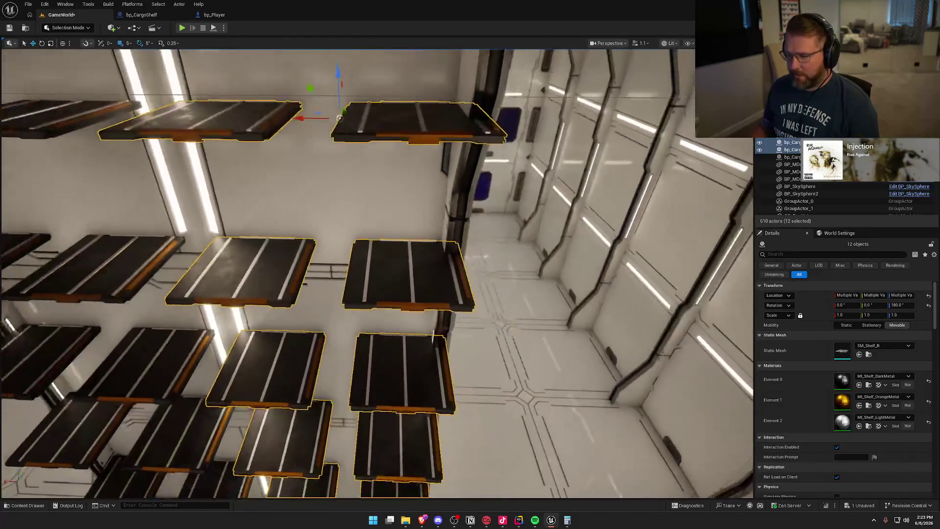
{"action": "mouse_move", "coordinate": [305, 127]}
{"action": "left_mouse_down"}
{"action": "mouse_move", "coordinate": [315, 122]}
{"action": "mouse_move", "coordinate": [282, 115]}
{"action": "left_mouse_up"}
{"action": "left_click_drag", "start_coordinate": [315, 84], "coordinate": [343, 147]}
{"action": "left_click_drag", "start_coordinate": [377, 274], "coordinate": [377, 274]}
{"action": "left_click_drag", "start_coordinate": [333, 190], "coordinate": [333, 189]}
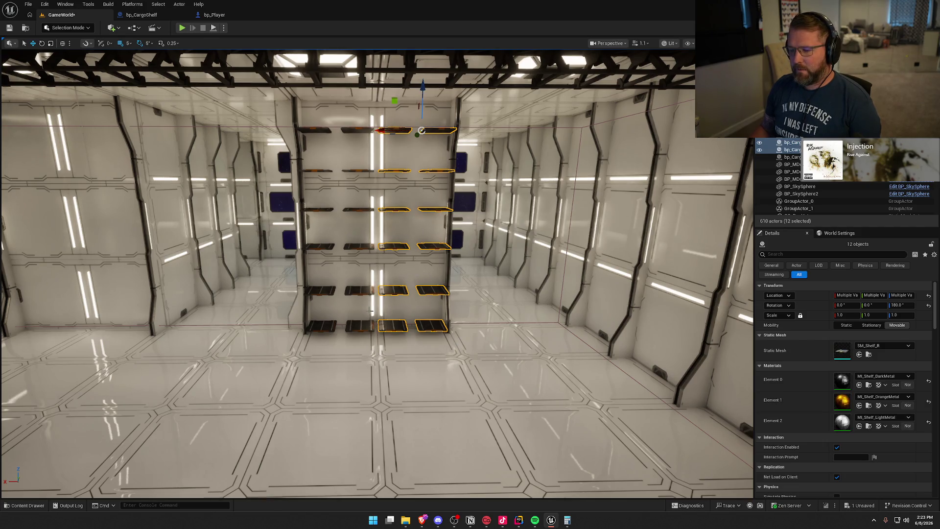
Ctrl-click all 24 shelves of the four-column rack.
{"action": "key", "text": "w"}
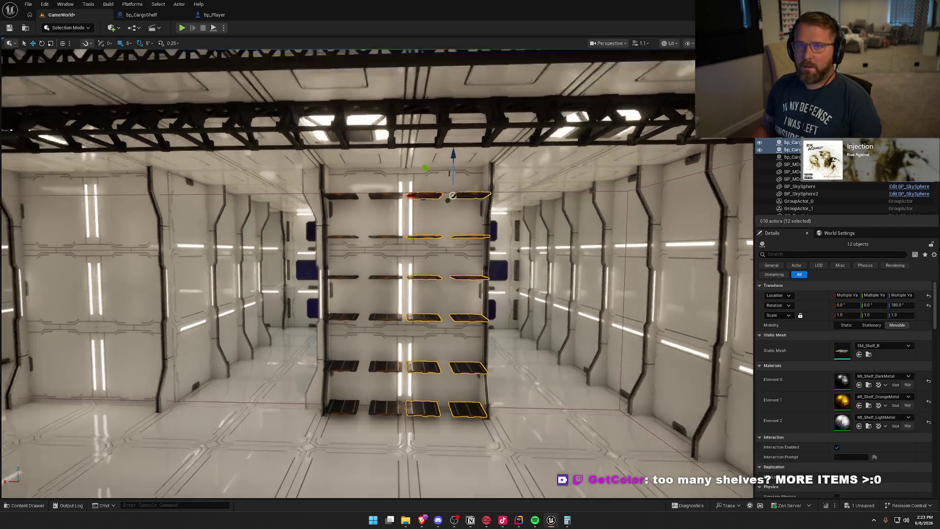
{"action": "key", "text": "s"}
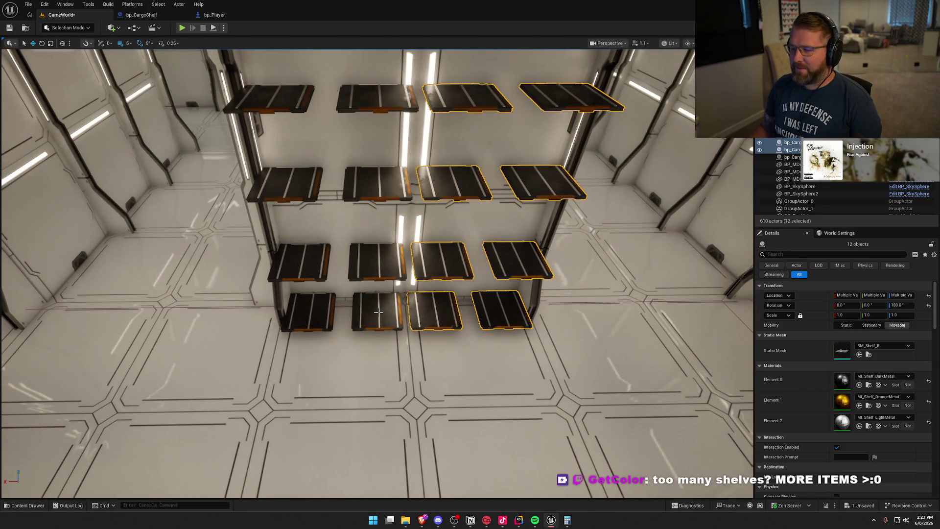
{"action": "left_click", "coordinate": [374, 260], "text": "ctrl"}
{"action": "left_click", "coordinate": [348, 304], "text": "ctrl"}
{"action": "left_click", "coordinate": [309, 312], "text": "ctrl"}
{"action": "left_click", "coordinate": [299, 262], "text": "ctrl"}
{"action": "left_click", "coordinate": [295, 192], "text": "ctrl"}
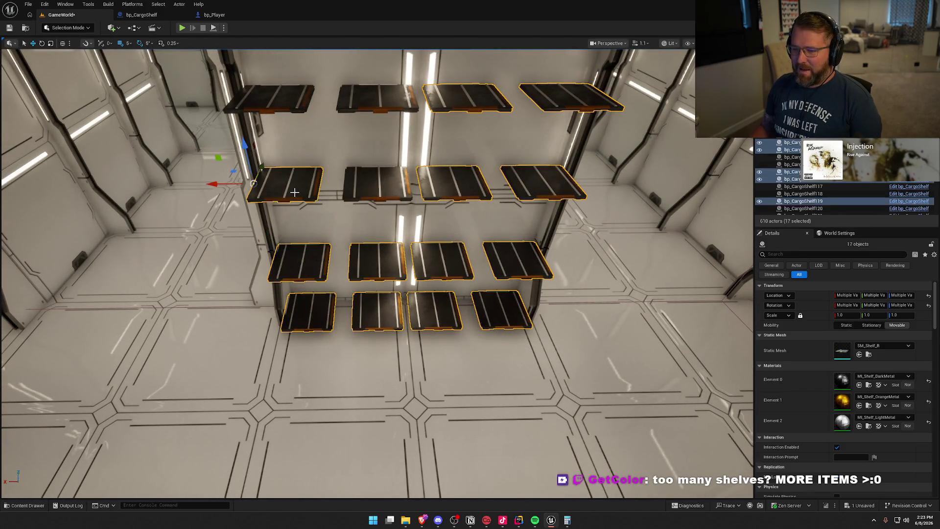
{"action": "left_click", "coordinate": [373, 186], "text": "ctrl"}
{"action": "left_click", "coordinate": [377, 98], "text": "ctrl"}
{"action": "left_click", "coordinate": [271, 102], "text": "ctrl"}
{"action": "key", "text": "w"}
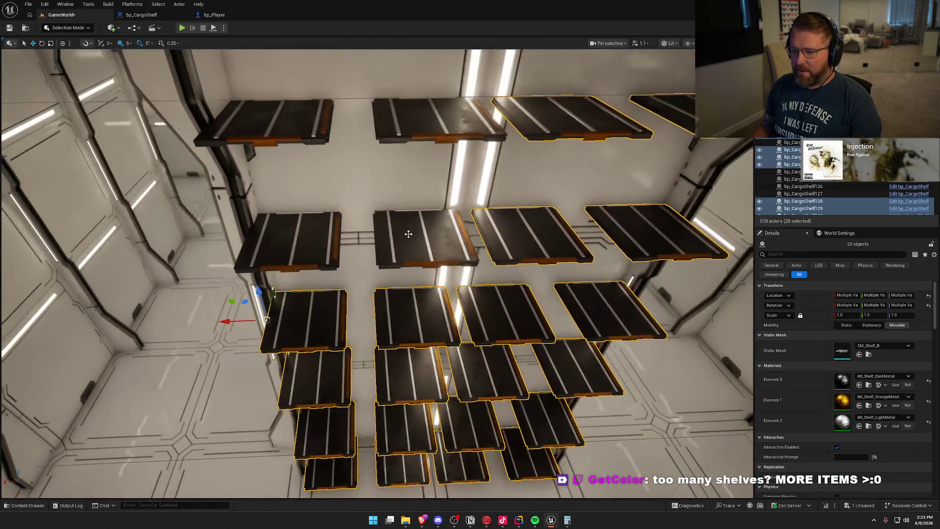
{"action": "left_click", "coordinate": [431, 120], "text": "ctrl"}
{"action": "left_click", "coordinate": [281, 124], "text": "ctrl"}
{"action": "left_click", "coordinate": [281, 125], "text": "ctrl"}
{"action": "left_click", "coordinate": [430, 120], "text": "ctrl"}
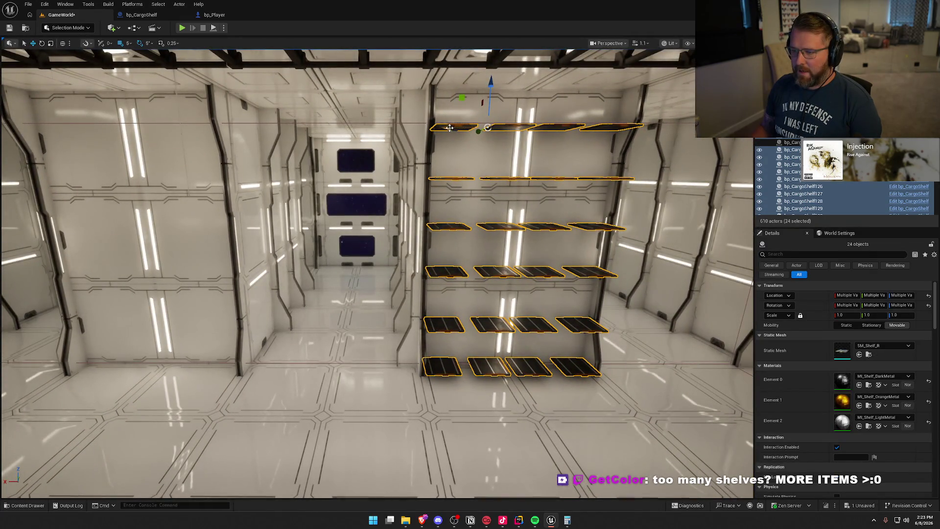
Duplicate the 24-shelf rack with Ctrl+D, turn it 180°, and place it against the left wall.
{"action": "key", "text": "ctrl+d"}
{"action": "key", "text": "f"}
{"action": "left_click_drag", "start_coordinate": [319, 151], "coordinate": [263, 152]}
{"action": "scroll", "coordinate": [333, 248], "scroll_direction": "down", "scroll_amount": 5}
{"action": "left_click_drag", "start_coordinate": [333, 248], "coordinate": [333, 249]}
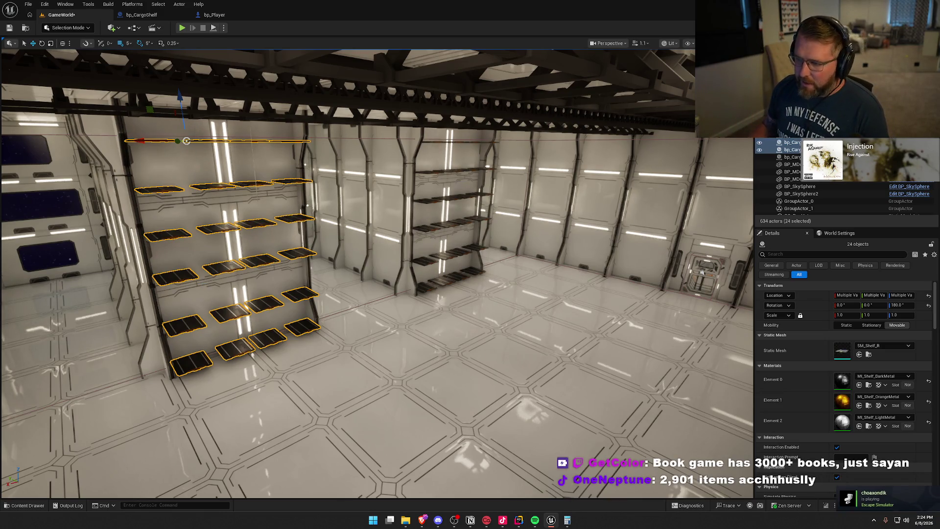
Fly past the right-hand shelf rack to face the room's back wall.
{"action": "mouse_move", "coordinate": [473, 227]}
{"action": "left_mouse_down"}
{"action": "mouse_move", "coordinate": [492, 169]}
{"action": "mouse_move", "coordinate": [375, 174]}
{"action": "left_mouse_up"}
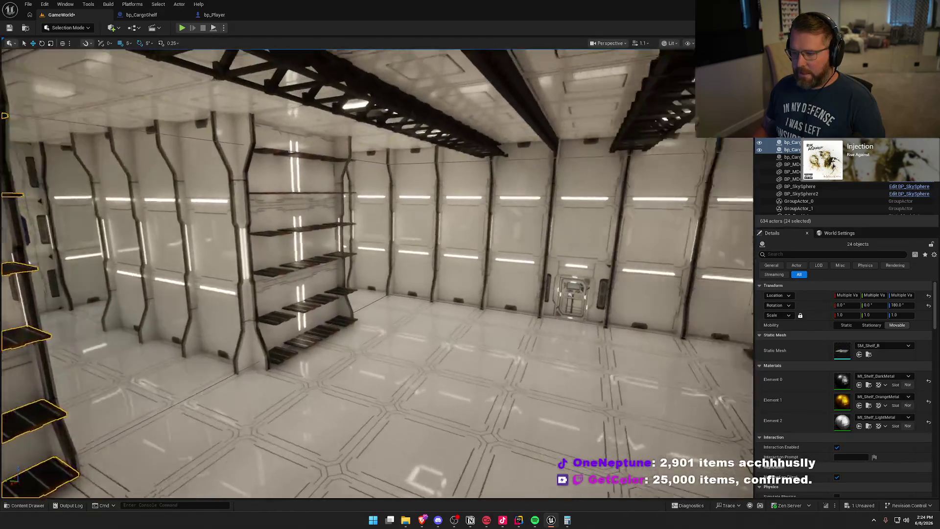
{"action": "key", "text": "w"}
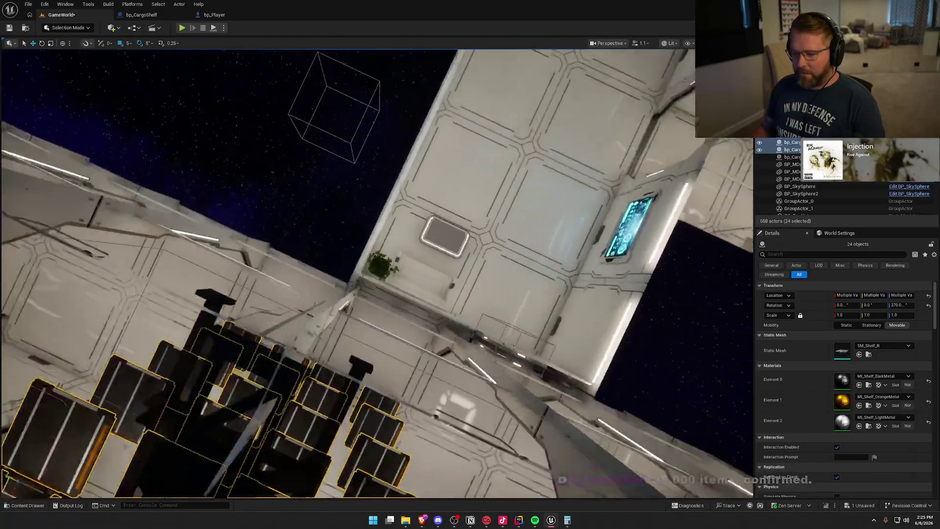
Shift the copied 24-shelf rack -5 cm along the back wall beside the door.
{"action": "key", "text": "f"}
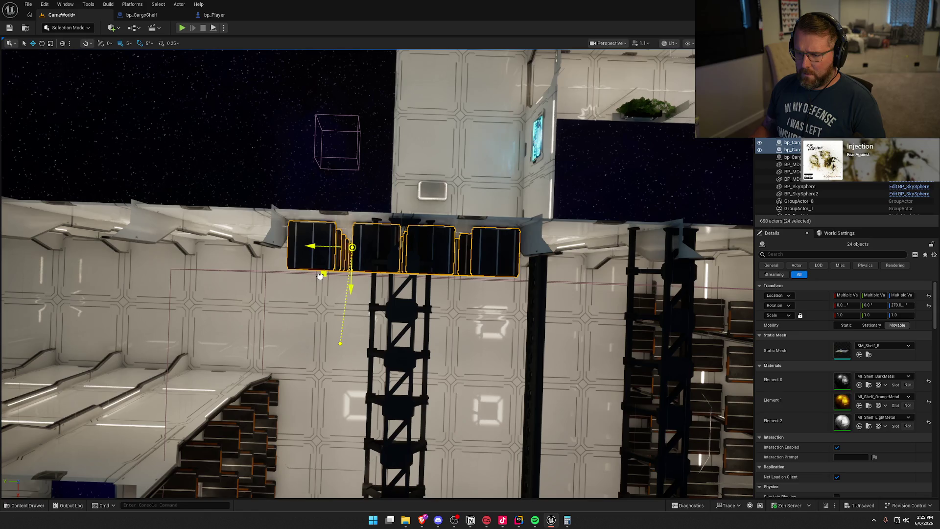
{"action": "left_click_drag", "start_coordinate": [402, 305], "coordinate": [343, 324]}
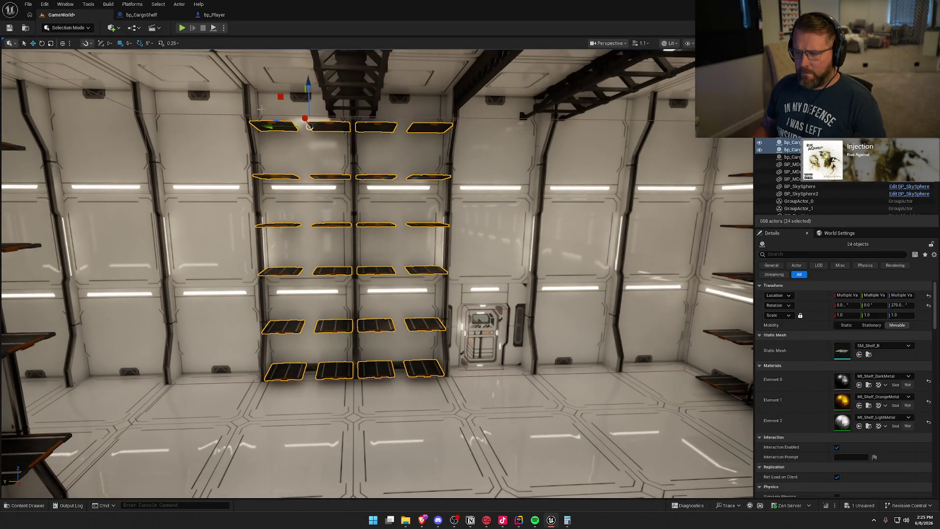
{"action": "left_click_drag", "start_coordinate": [269, 127], "coordinate": [271, 126]}
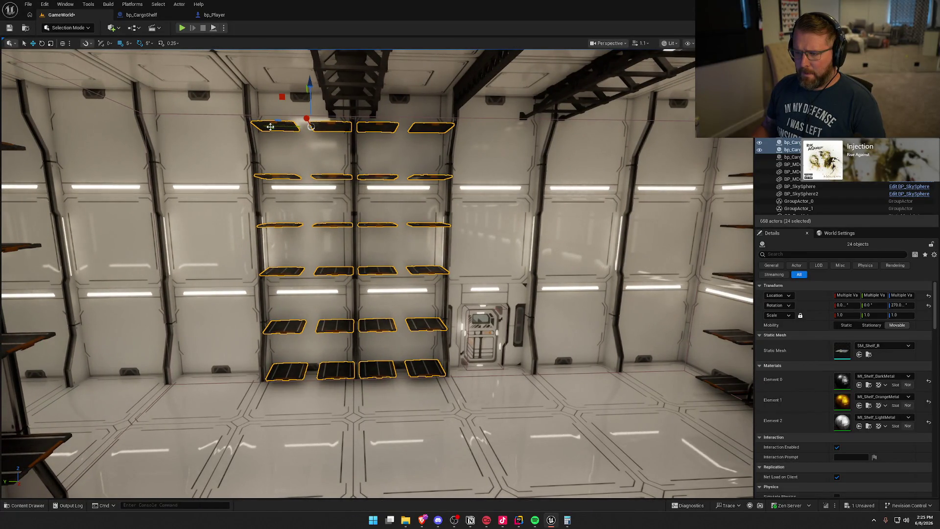
{"action": "scroll", "coordinate": [271, 127], "scroll_direction": "down", "scroll_amount": 5}
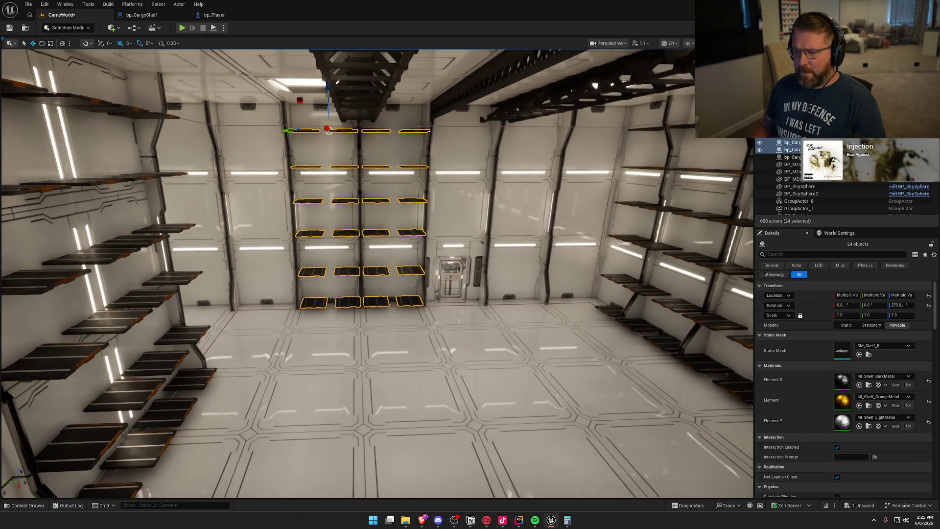
{"action": "scroll", "coordinate": [377, 274], "scroll_direction": "up", "scroll_amount": 4}
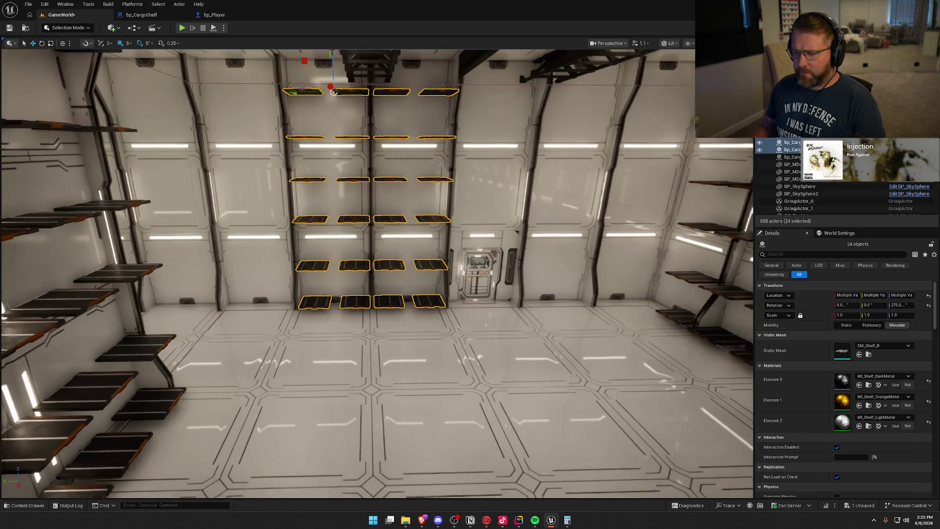
{"action": "left_click_drag", "start_coordinate": [402, 237], "coordinate": [408, 243]}
Group the 24 selected back-wall shelves into one group.
{"action": "right_click", "coordinate": [390, 224]}
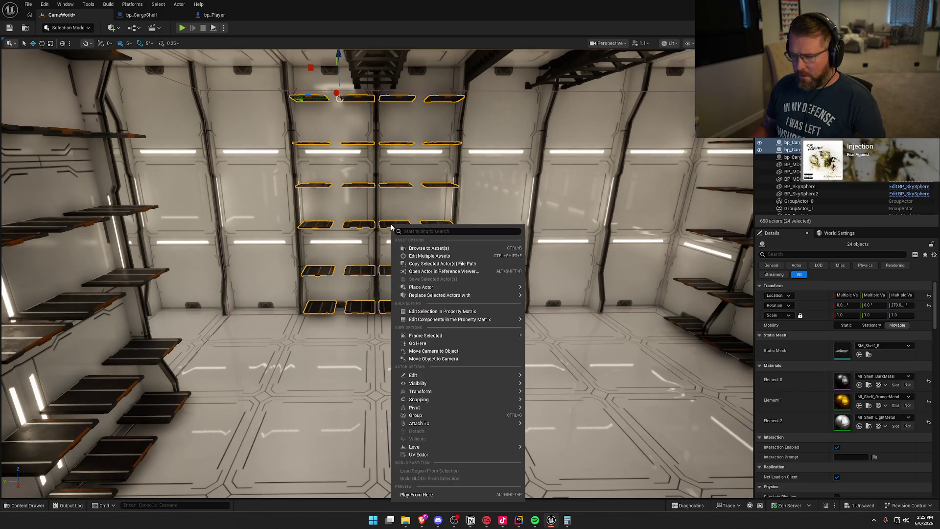
{"action": "left_click", "coordinate": [424, 414]}
{"action": "mouse_move", "coordinate": [417, 356]}
{"action": "left_mouse_down"}
{"action": "mouse_move", "coordinate": [418, 306]}
{"action": "mouse_move", "coordinate": [418, 351]}
{"action": "mouse_move", "coordinate": [401, 321]}
{"action": "mouse_move", "coordinate": [419, 372]}
{"action": "mouse_move", "coordinate": [419, 354]}
{"action": "mouse_move", "coordinate": [457, 317]}
{"action": "mouse_move", "coordinate": [457, 346]}
{"action": "mouse_move", "coordinate": [457, 332]}
{"action": "left_mouse_up"}
{"action": "mouse_move", "coordinate": [521, 307]}
{"action": "left_mouse_down"}
{"action": "mouse_move", "coordinate": [521, 294]}
{"action": "mouse_move", "coordinate": [522, 307]}
{"action": "left_mouse_up"}
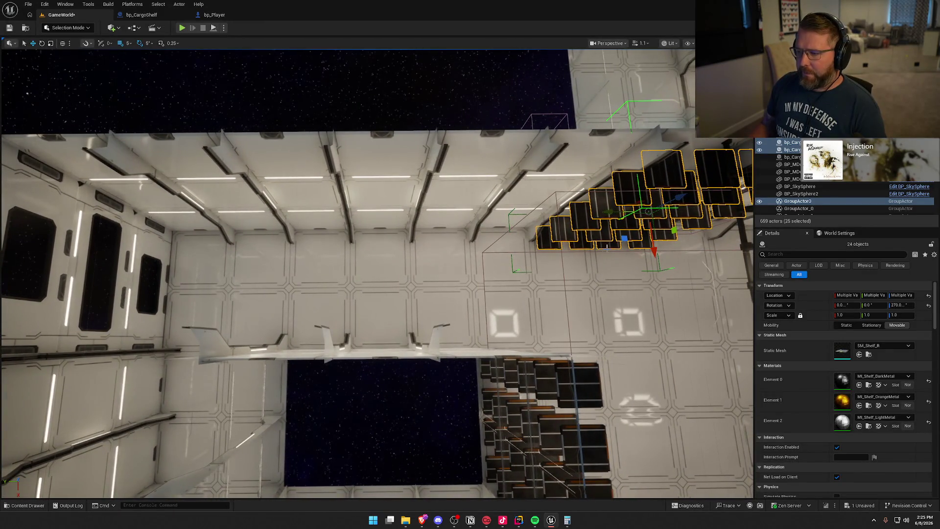
Alt-drag a test copy of the shelf group left, then delete it and confirm.
{"action": "mouse_move", "coordinate": [609, 211]}
{"action": "left_mouse_down"}
{"action": "mouse_move", "coordinate": [456, 213]}
{"action": "mouse_move", "coordinate": [496, 213]}
{"action": "left_mouse_up"}
{"action": "key", "text": "Delete"}
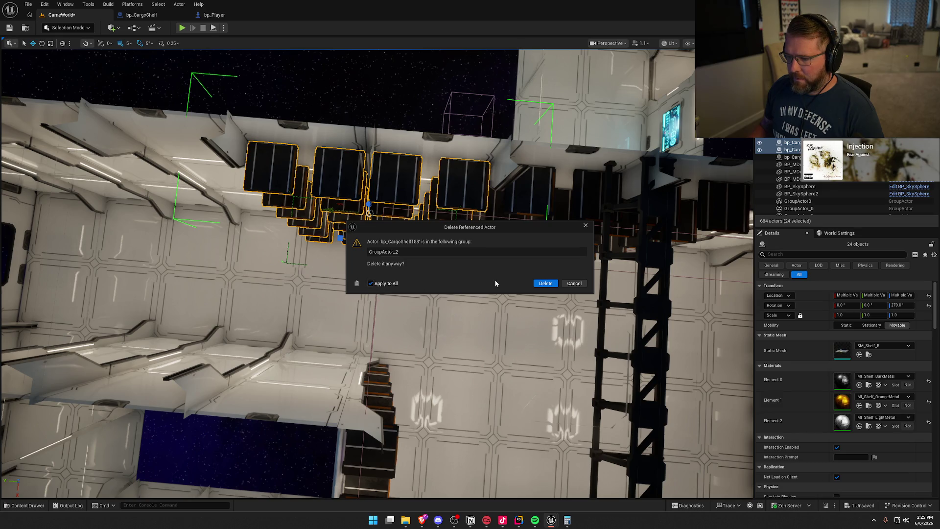
{"action": "left_click", "coordinate": [545, 283]}
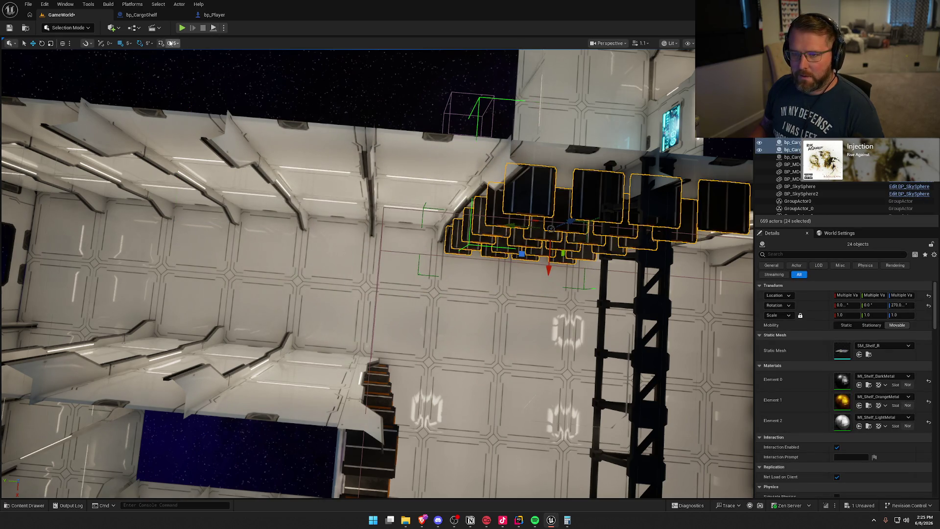
Set grid snapping to 50 and Alt-drag a first rack copy 7 m left.
{"action": "left_click", "coordinate": [129, 43]}
{"action": "left_click", "coordinate": [144, 101]}
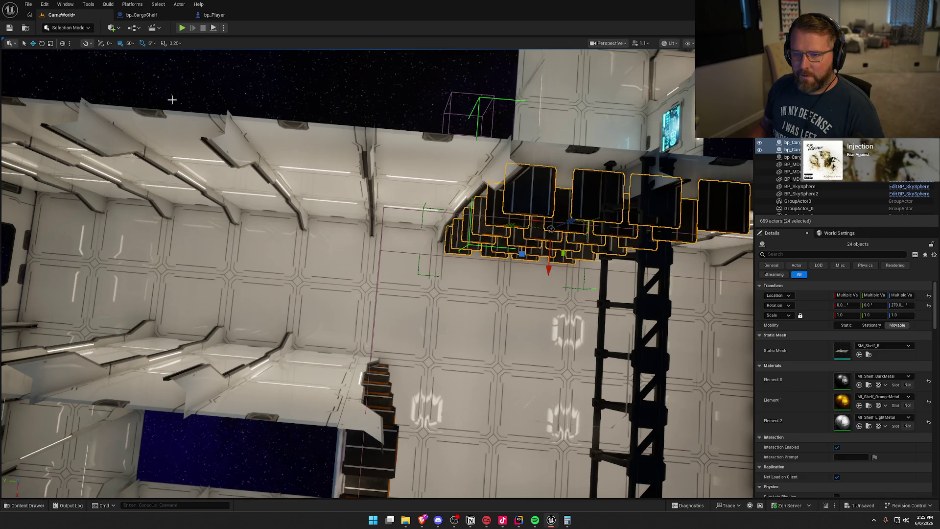
{"action": "left_click_drag", "start_coordinate": [511, 229], "coordinate": [282, 208]}
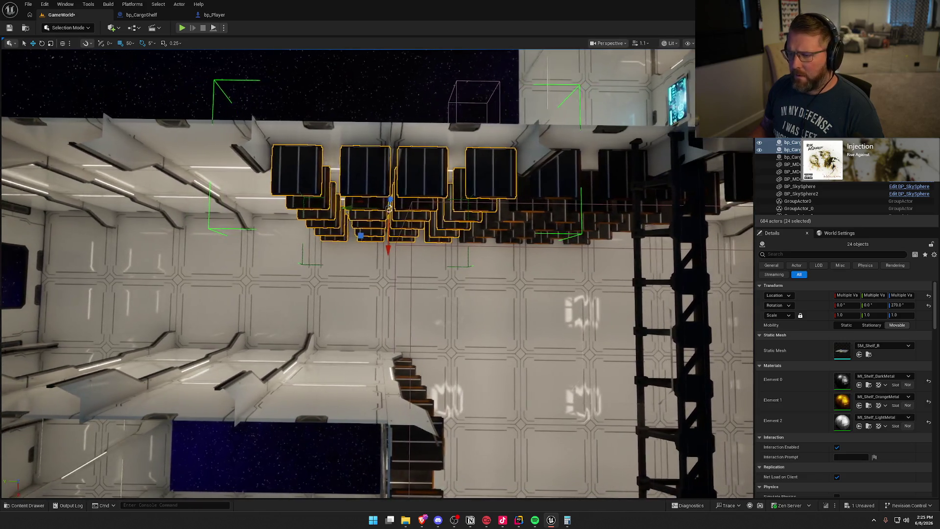
{"action": "key", "text": "d"}
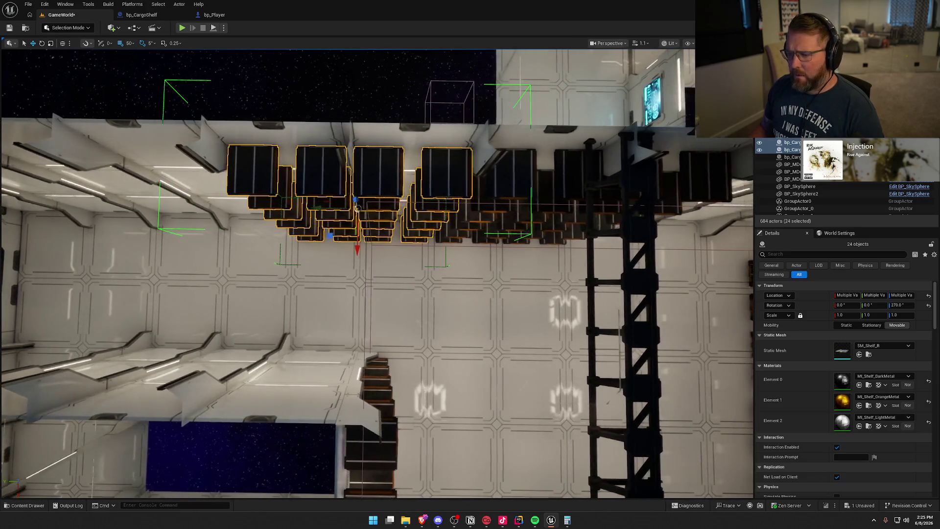
{"action": "key", "text": "a"}
{"action": "key", "text": "s"}
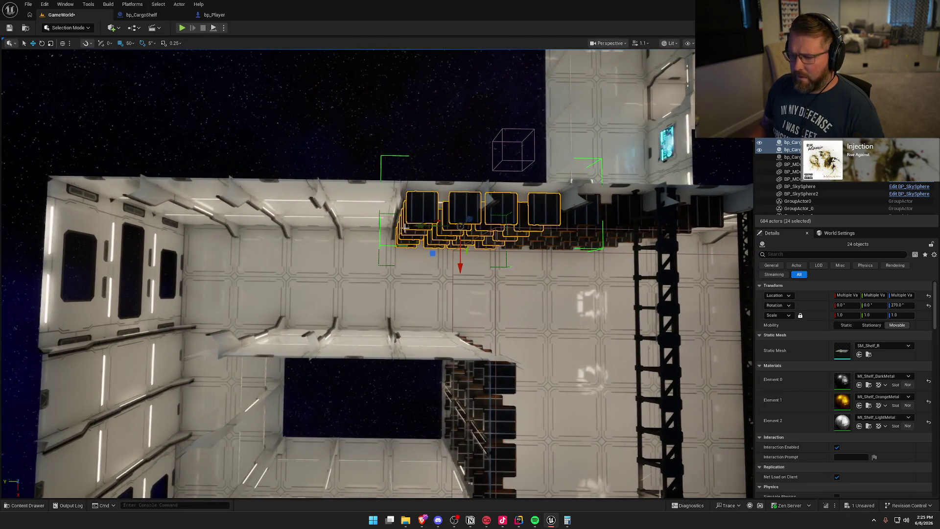
Add two more rack copies in 7 m steps along the wall, then deselect.
{"action": "left_click_drag", "start_coordinate": [447, 218], "coordinate": [281, 217]}
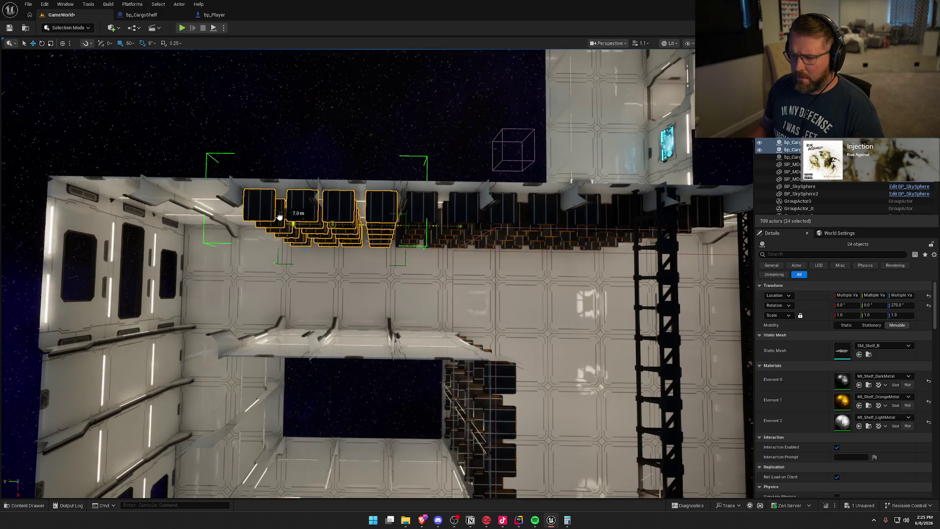
{"action": "key", "text": "a"}
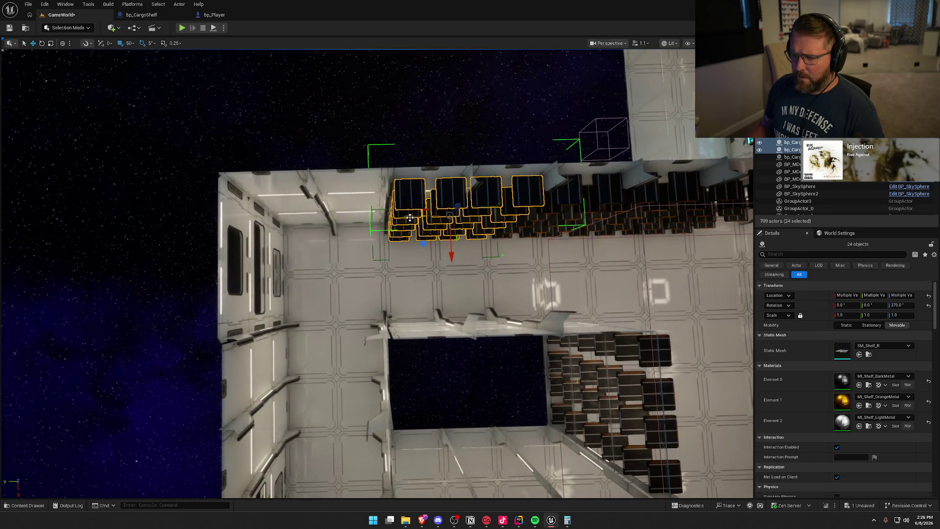
{"action": "left_click_drag", "start_coordinate": [410, 217], "coordinate": [341, 215]}
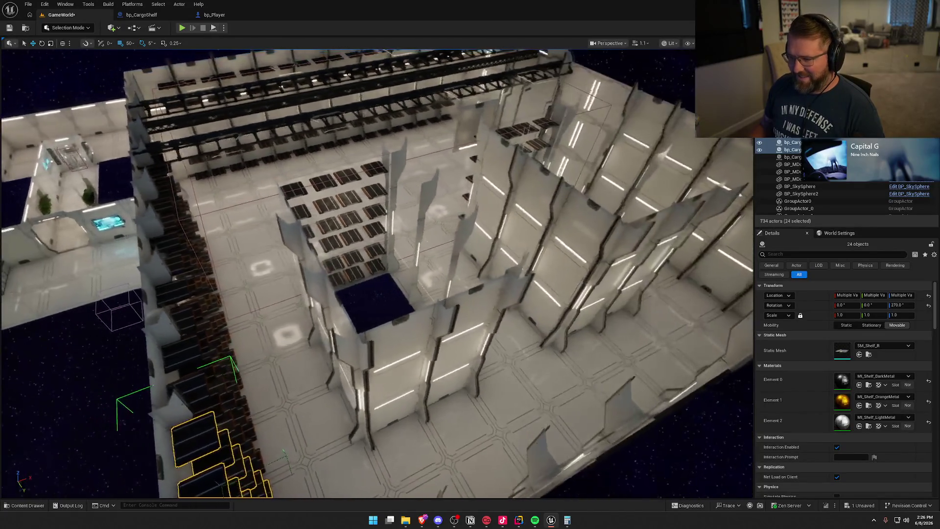
{"action": "key", "text": "Escape"}
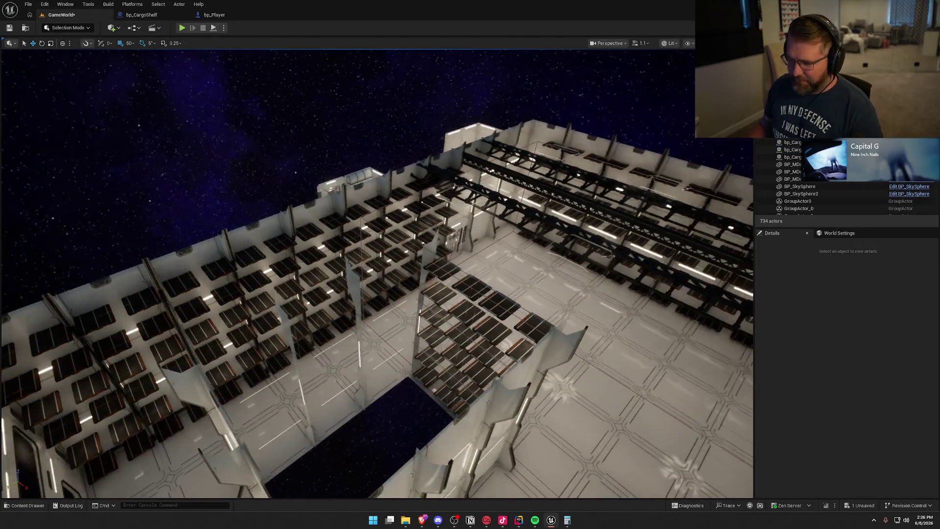
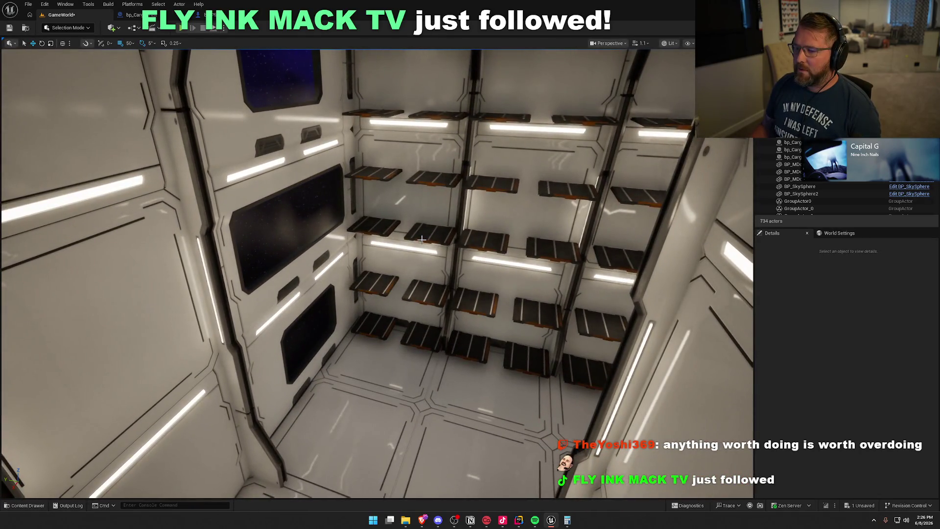
Duplicate the 24-shelf stack, rotate the copy 90°, and slide it 50 cm toward the wall.
{"action": "left_click", "coordinate": [441, 269]}
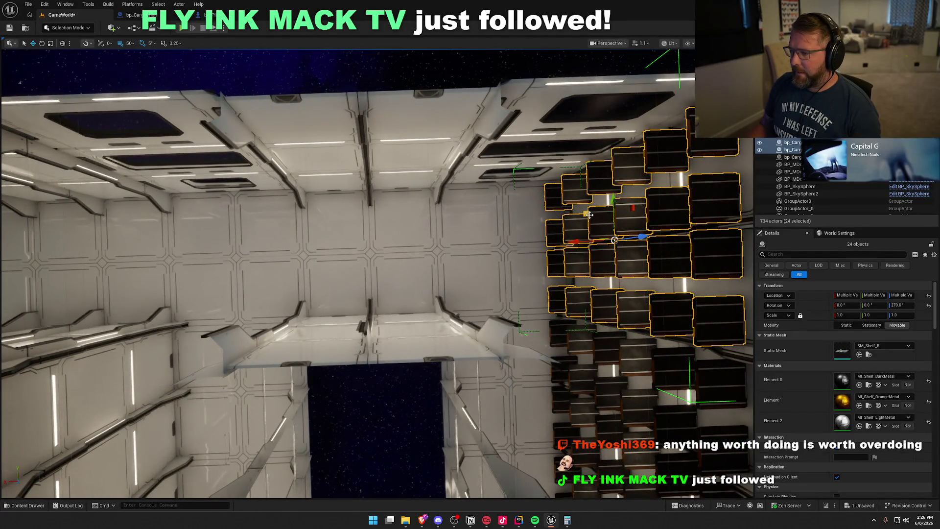
{"action": "mouse_move", "coordinate": [588, 215]}
{"action": "left_mouse_down"}
{"action": "mouse_move", "coordinate": [426, 230]}
{"action": "mouse_move", "coordinate": [378, 245]}
{"action": "mouse_move", "coordinate": [408, 229]}
{"action": "left_mouse_up"}
{"action": "key", "text": "e"}
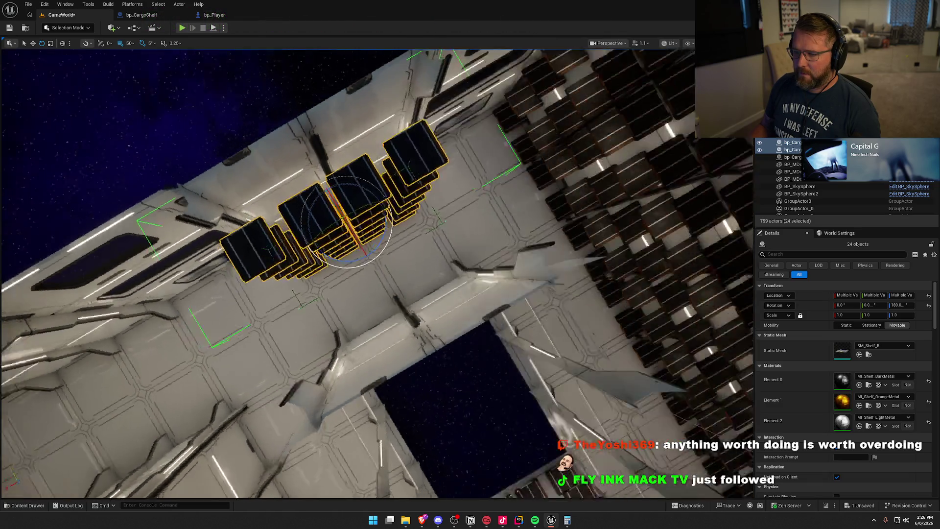
{"action": "key", "text": "w"}
{"action": "left_click_drag", "start_coordinate": [359, 249], "coordinate": [372, 216]}
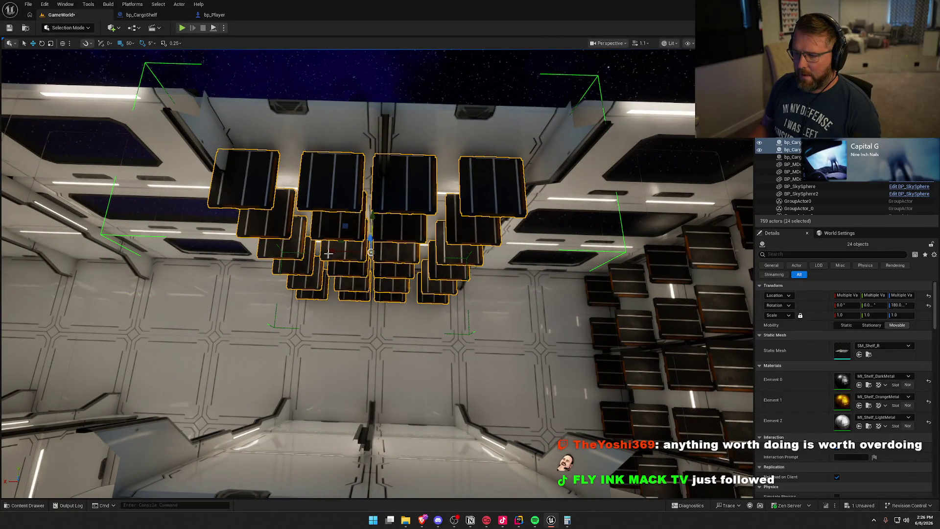
{"action": "left_click_drag", "start_coordinate": [333, 250], "coordinate": [342, 250]}
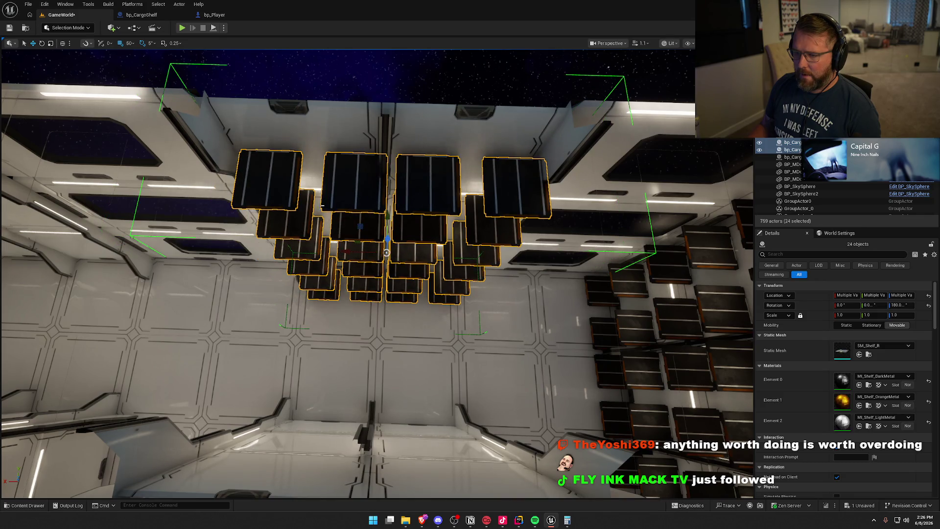
{"action": "left_click", "coordinate": [130, 43]}
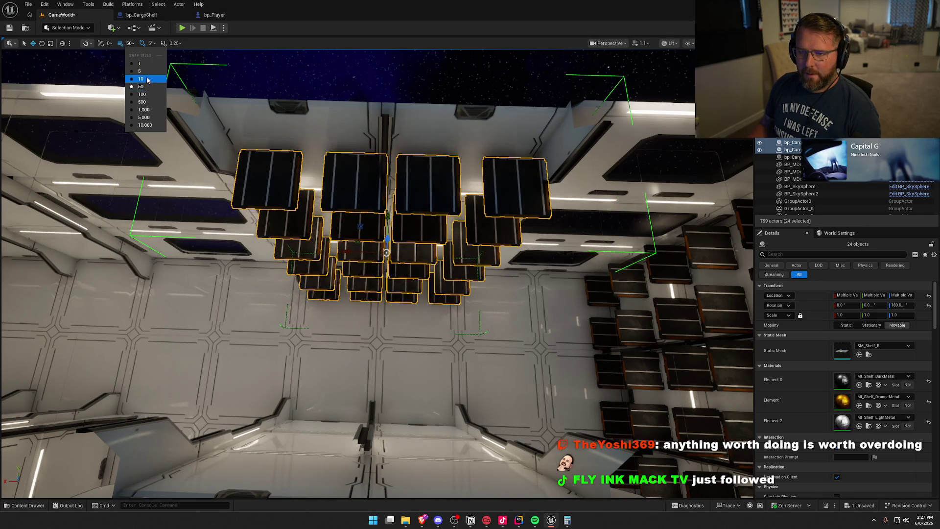
Set grid snap to 10 and nudge the shelf copy 10 cm along the wall.
{"action": "left_click", "coordinate": [141, 79]}
{"action": "mouse_move", "coordinate": [348, 251]}
{"action": "left_mouse_down"}
{"action": "mouse_move", "coordinate": [402, 220]}
{"action": "mouse_move", "coordinate": [430, 231]}
{"action": "left_mouse_up"}
{"action": "left_click_drag", "start_coordinate": [366, 215], "coordinate": [412, 201]}
Restore grid snap to 50 and duplicate the shelf stack further along the wall.
{"action": "left_click", "coordinate": [130, 43]}
{"action": "left_click", "coordinate": [141, 86]}
{"action": "mouse_move", "coordinate": [502, 287]}
{"action": "left_mouse_down"}
{"action": "mouse_move", "coordinate": [174, 284]}
{"action": "mouse_move", "coordinate": [201, 259]}
{"action": "left_mouse_up"}
{"action": "mouse_move", "coordinate": [382, 277]}
{"action": "left_mouse_down"}
{"action": "mouse_move", "coordinate": [365, 276]}
{"action": "mouse_move", "coordinate": [314, 225]}
{"action": "mouse_move", "coordinate": [269, 201]}
{"action": "mouse_move", "coordinate": [372, 127]}
{"action": "mouse_move", "coordinate": [583, 51]}
{"action": "mouse_move", "coordinate": [451, 264]}
{"action": "left_mouse_up"}
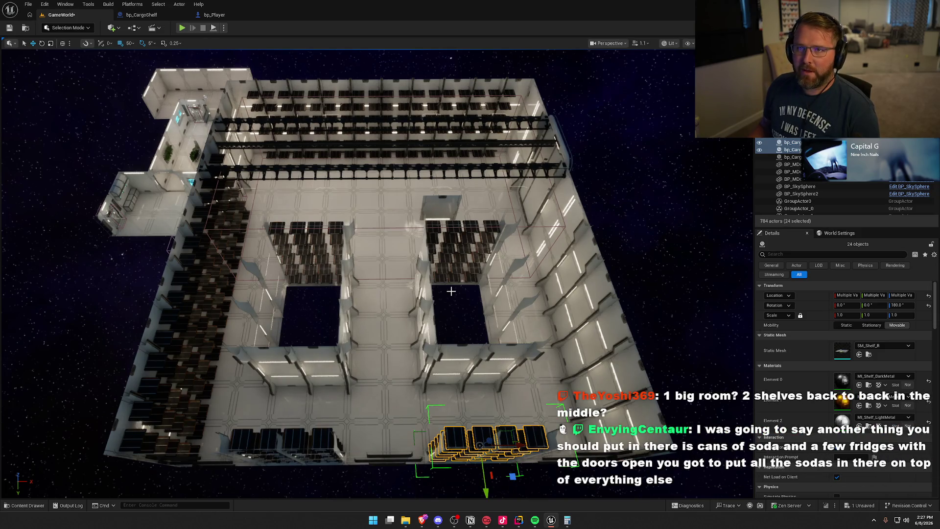
Undo the last shelf move and duplicate the shelves out to the room's centre.
{"action": "mouse_move", "coordinate": [451, 291]}
{"action": "left_mouse_down"}
{"action": "mouse_move", "coordinate": [402, 245]}
{"action": "mouse_move", "coordinate": [343, 245]}
{"action": "mouse_move", "coordinate": [436, 237]}
{"action": "left_mouse_up"}
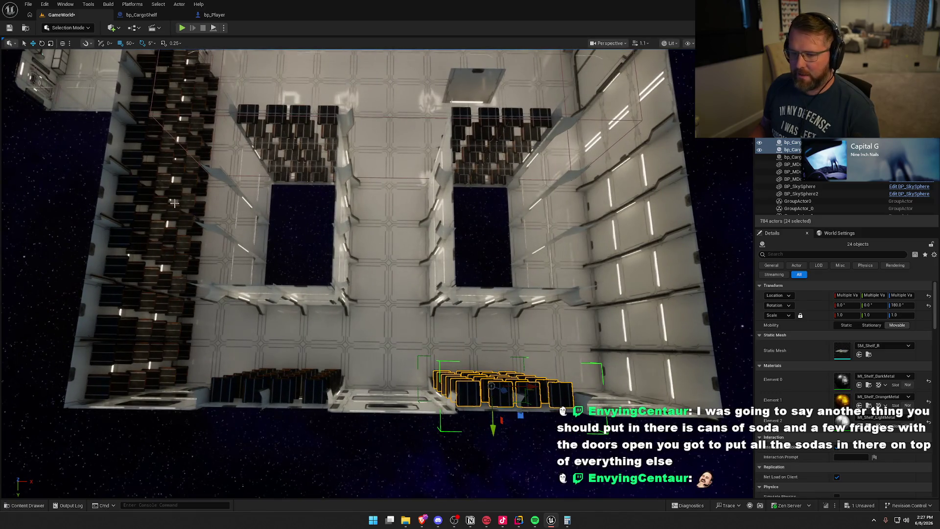
{"action": "key", "text": "ctrl+z"}
{"action": "mouse_move", "coordinate": [199, 248]}
{"action": "left_mouse_down"}
{"action": "mouse_move", "coordinate": [409, 264]}
{"action": "mouse_move", "coordinate": [409, 274]}
{"action": "mouse_move", "coordinate": [391, 276]}
{"action": "mouse_move", "coordinate": [353, 276]}
{"action": "mouse_move", "coordinate": [315, 237]}
{"action": "mouse_move", "coordinate": [485, 234]}
{"action": "mouse_move", "coordinate": [460, 250]}
{"action": "mouse_move", "coordinate": [436, 248]}
{"action": "left_mouse_up"}
Turn the shelf copy 180° and slide it 5 m across the room.
{"action": "key", "text": "e"}
{"action": "mouse_move", "coordinate": [372, 201]}
{"action": "left_mouse_down"}
{"action": "mouse_move", "coordinate": [338, 215]}
{"action": "mouse_move", "coordinate": [343, 265]}
{"action": "mouse_move", "coordinate": [341, 251]}
{"action": "left_mouse_up"}
{"action": "key", "text": "w"}
{"action": "mouse_move", "coordinate": [408, 236]}
{"action": "left_mouse_down"}
{"action": "mouse_move", "coordinate": [473, 232]}
{"action": "mouse_move", "coordinate": [490, 255]}
{"action": "mouse_move", "coordinate": [529, 235]}
{"action": "mouse_move", "coordinate": [485, 252]}
{"action": "left_mouse_up"}
{"action": "scroll", "coordinate": [486, 257], "scroll_direction": "up", "scroll_amount": 5}
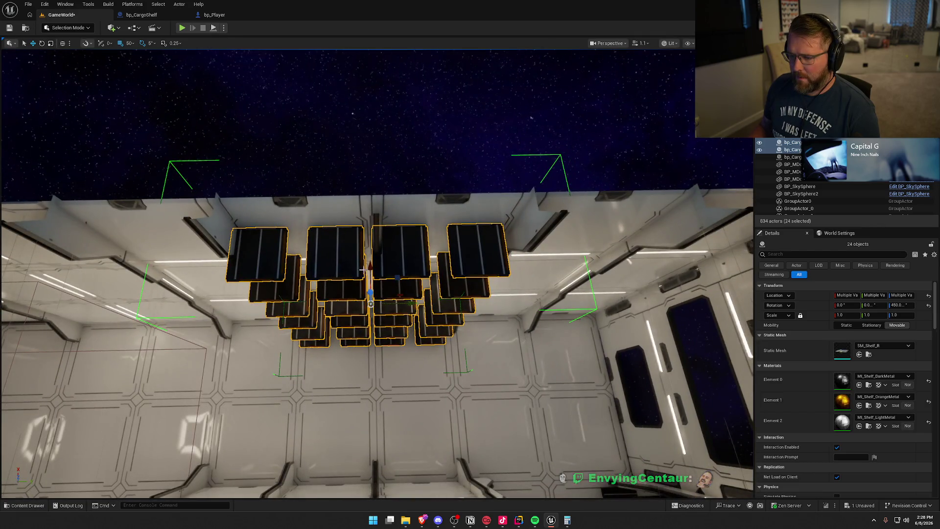
{"action": "mouse_move", "coordinate": [415, 303]}
{"action": "left_mouse_down"}
{"action": "mouse_move", "coordinate": [435, 304]}
{"action": "mouse_move", "coordinate": [414, 303]}
{"action": "left_mouse_up"}
Set grid snap to 10 and nudge the shelves 20 cm toward the wall.
{"action": "left_click", "coordinate": [129, 44]}
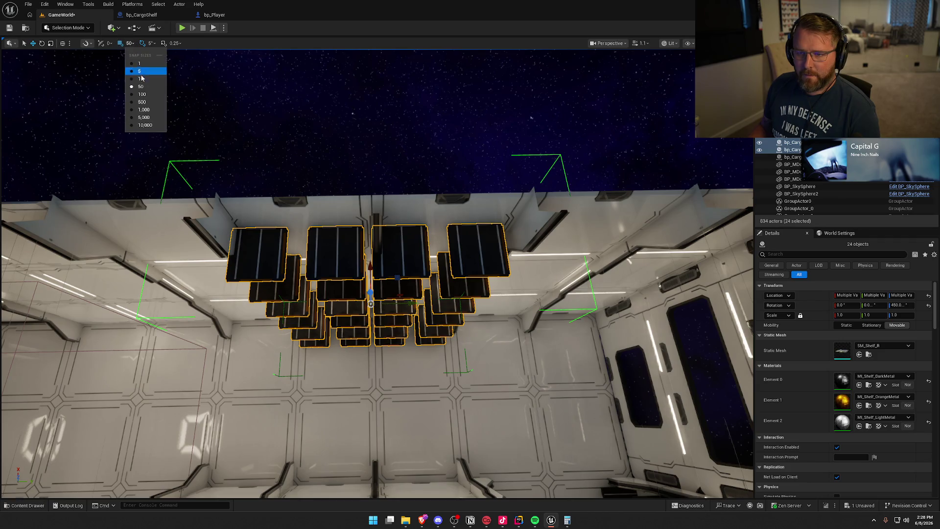
{"action": "left_click", "coordinate": [140, 71]}
{"action": "mouse_move", "coordinate": [411, 304]}
{"action": "left_mouse_down"}
{"action": "mouse_move", "coordinate": [403, 309]}
{"action": "mouse_move", "coordinate": [531, 331]}
{"action": "left_mouse_up"}
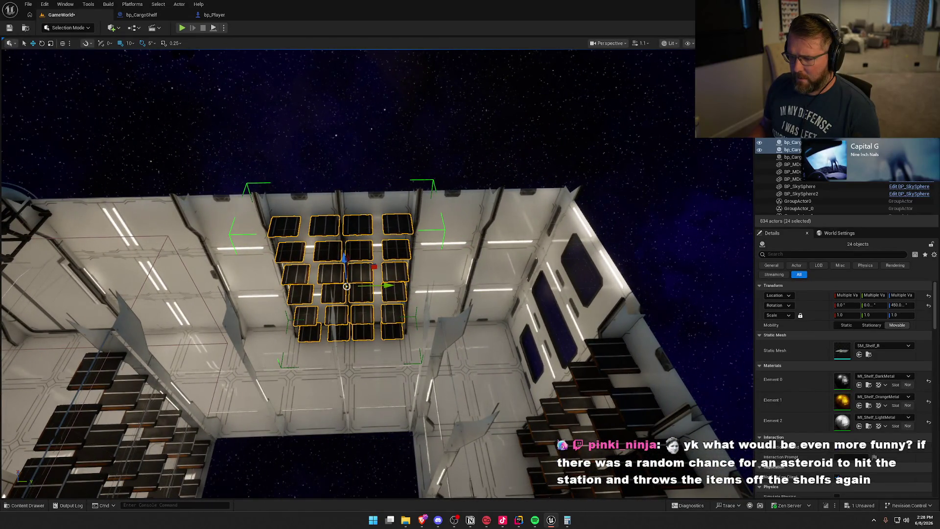
Duplicate the shelf stack 5.5 m along the wall, then deselect it.
{"action": "left_click", "coordinate": [130, 43]}
{"action": "left_click", "coordinate": [142, 80]}
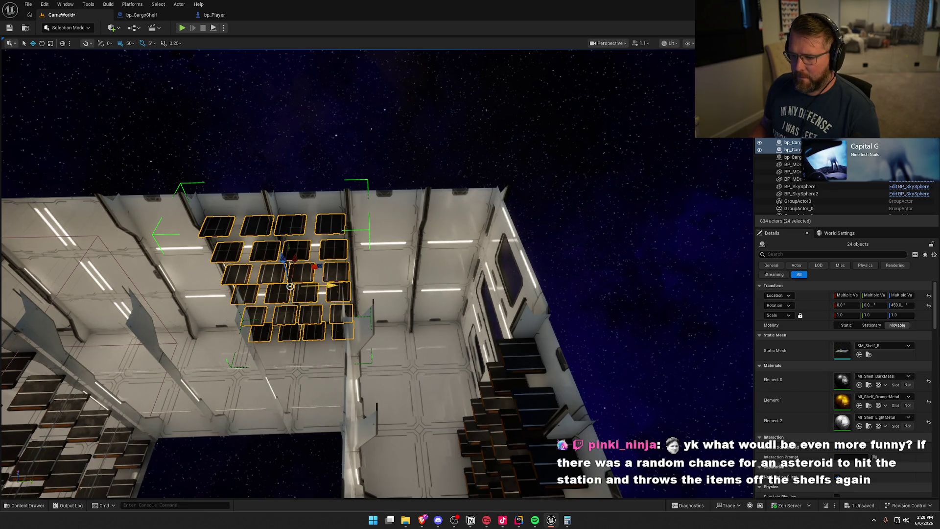
{"action": "left_click_drag", "start_coordinate": [333, 286], "coordinate": [438, 290]}
{"action": "scroll", "coordinate": [462, 292], "scroll_direction": "up", "scroll_amount": 5}
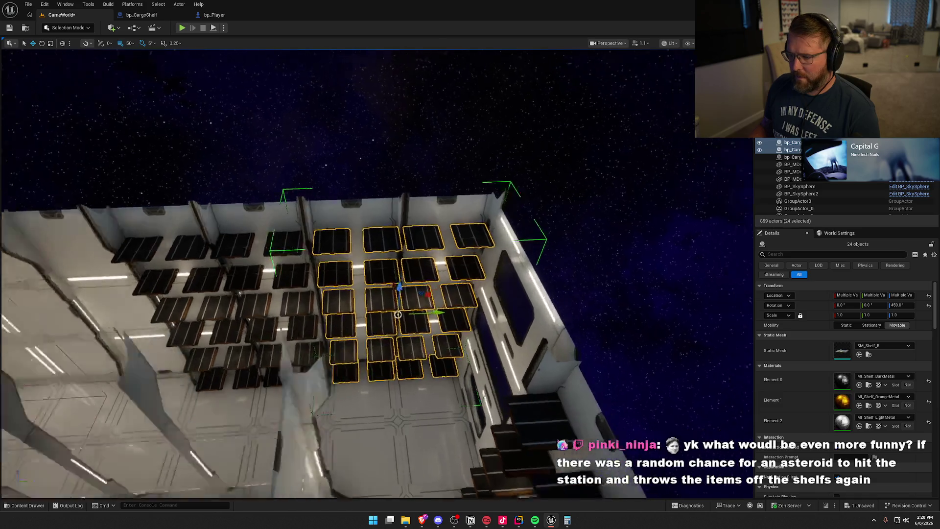
{"action": "key", "text": "Escape"}
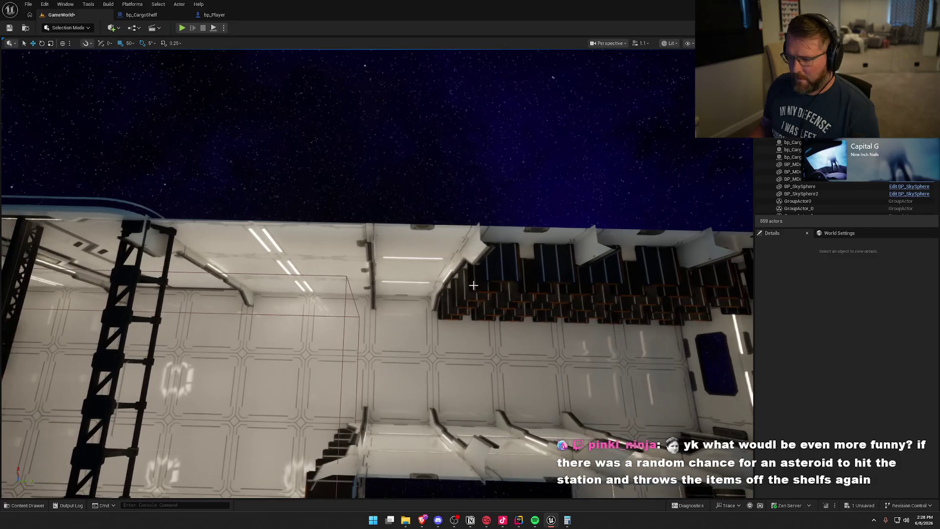
Select the newest 24-shelf stack and duplicate it further along the wall.
{"action": "left_click", "coordinate": [476, 284]}
{"action": "left_click_drag", "start_coordinate": [570, 296], "coordinate": [481, 294], "text": "alt"}
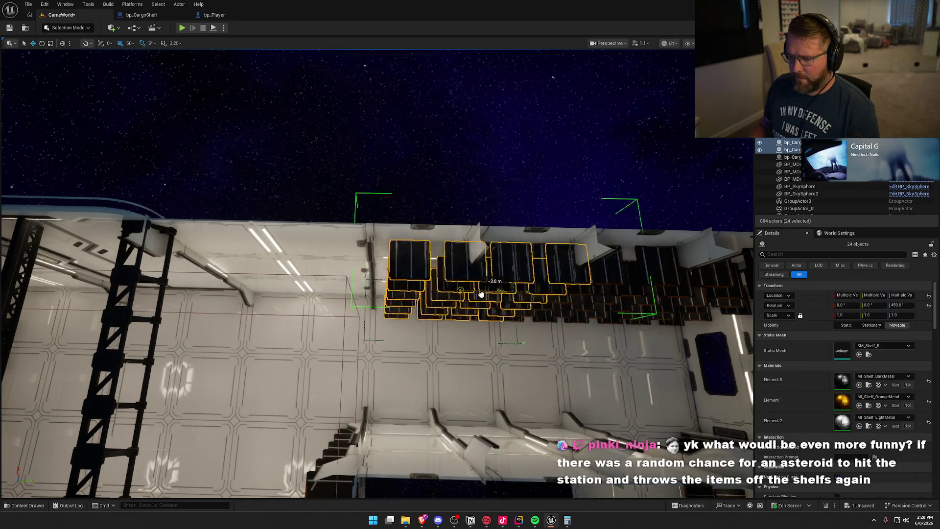
{"action": "key", "text": "Escape"}
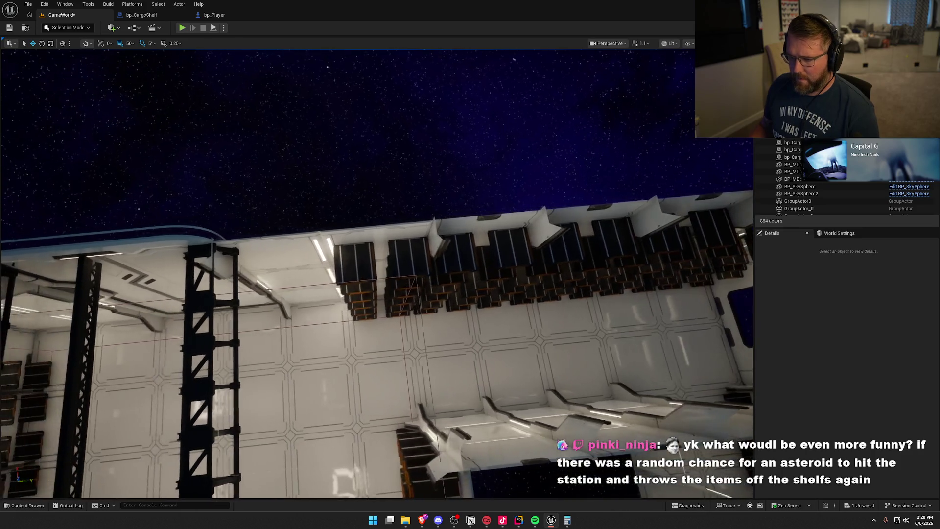
{"action": "left_click_drag", "start_coordinate": [372, 275], "coordinate": [373, 210]}
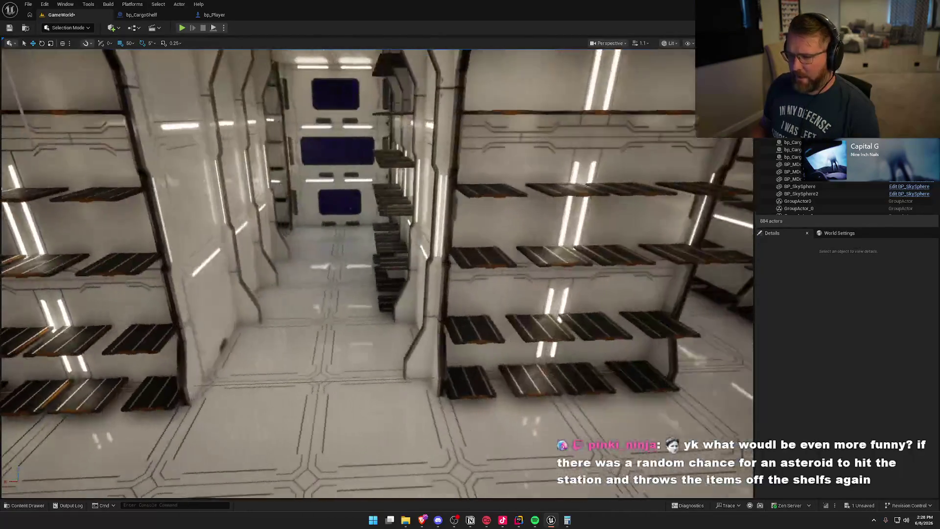
{"action": "left_click_drag", "start_coordinate": [274, 354], "coordinate": [340, 353]}
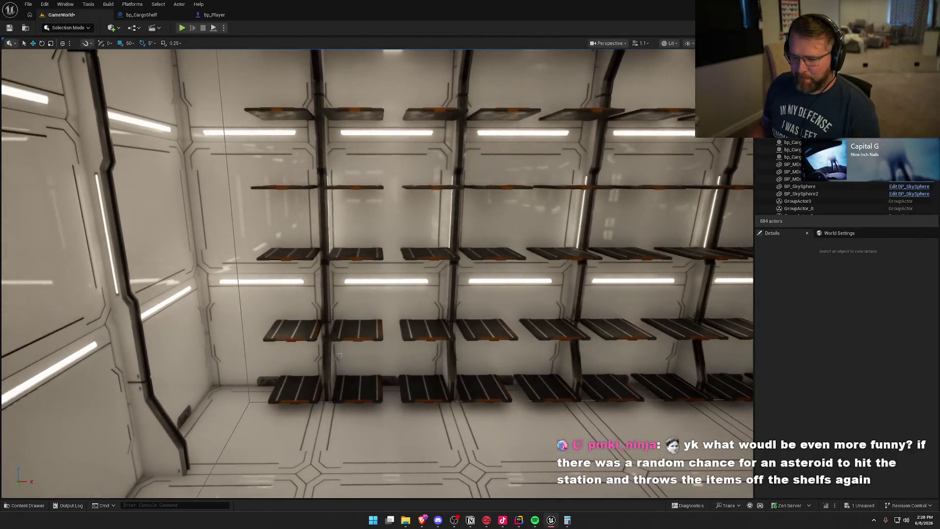
Delete the stray shelves in the first corner column.
{"action": "left_click", "coordinate": [295, 390]}
{"action": "left_click", "coordinate": [294, 330], "text": "ctrl"}
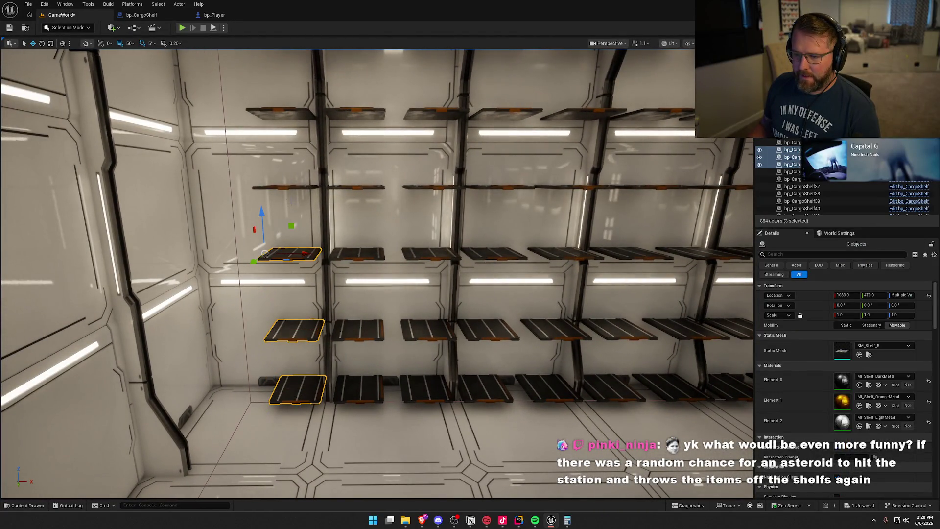
{"action": "left_click_drag", "start_coordinate": [348, 294], "coordinate": [347, 267]}
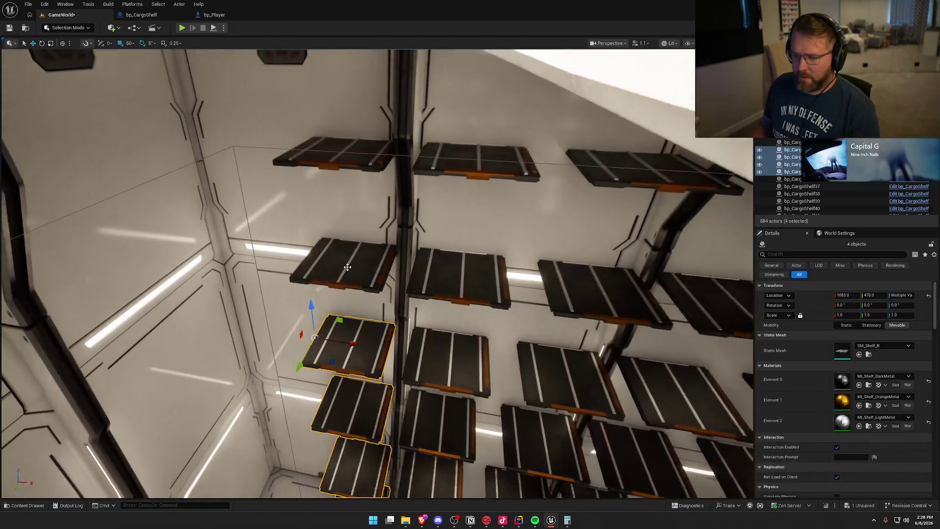
{"action": "left_click", "coordinate": [347, 267], "text": "ctrl"}
{"action": "left_click", "coordinate": [350, 166], "text": "ctrl"}
{"action": "key", "text": "Delete"}
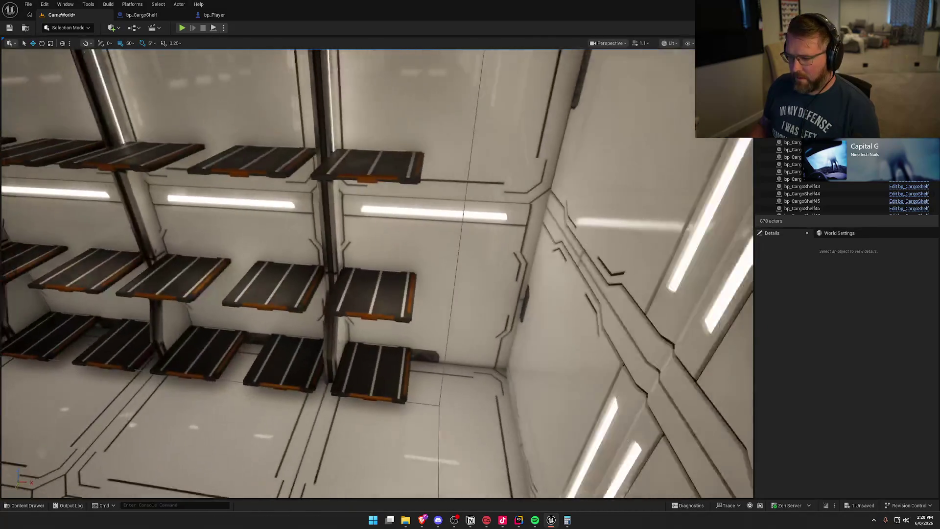
Delete the stray shelves in the other corner column and save the level.
{"action": "left_click", "coordinate": [362, 368]}
{"action": "left_click", "coordinate": [364, 294], "text": "ctrl"}
{"action": "left_click", "coordinate": [363, 176], "text": "ctrl"}
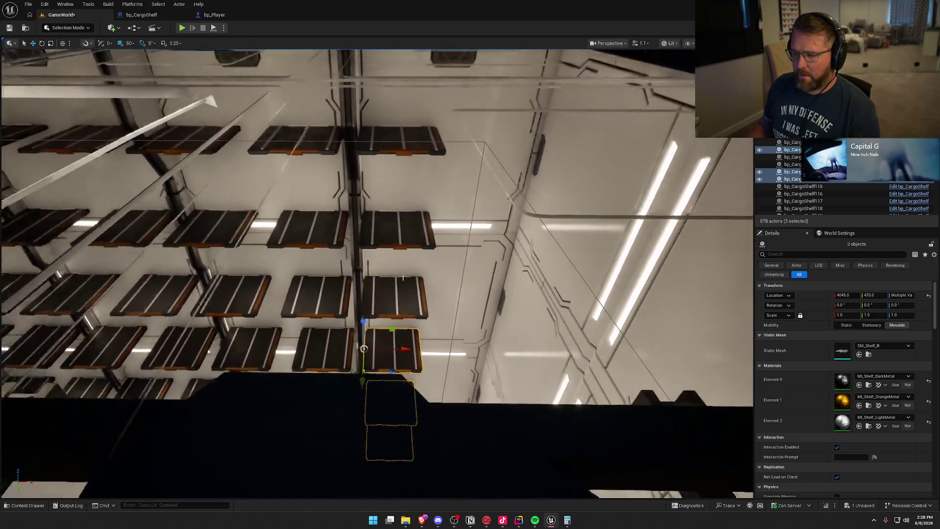
{"action": "left_click", "coordinate": [394, 297], "text": "ctrl"}
{"action": "left_click", "coordinate": [394, 227], "text": "ctrl"}
{"action": "key", "text": "Delete"}
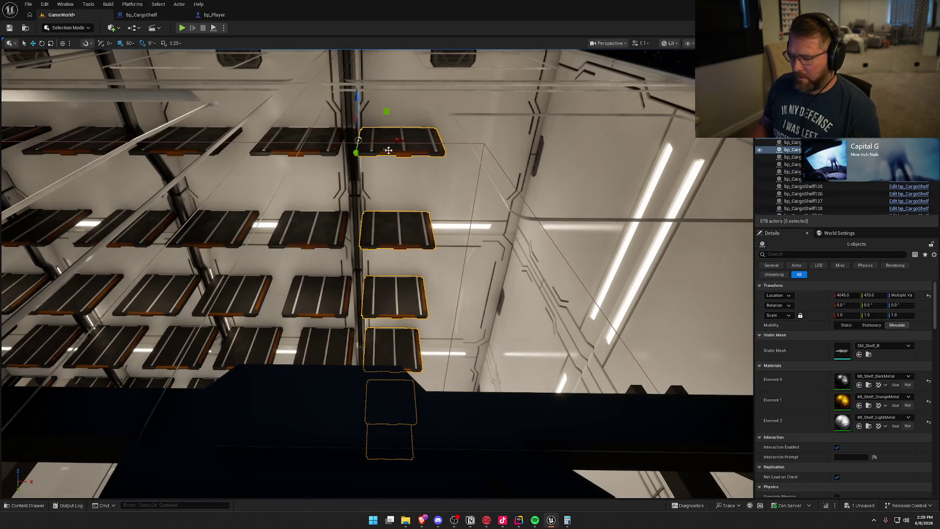
{"action": "key", "text": "ctrl+s"}
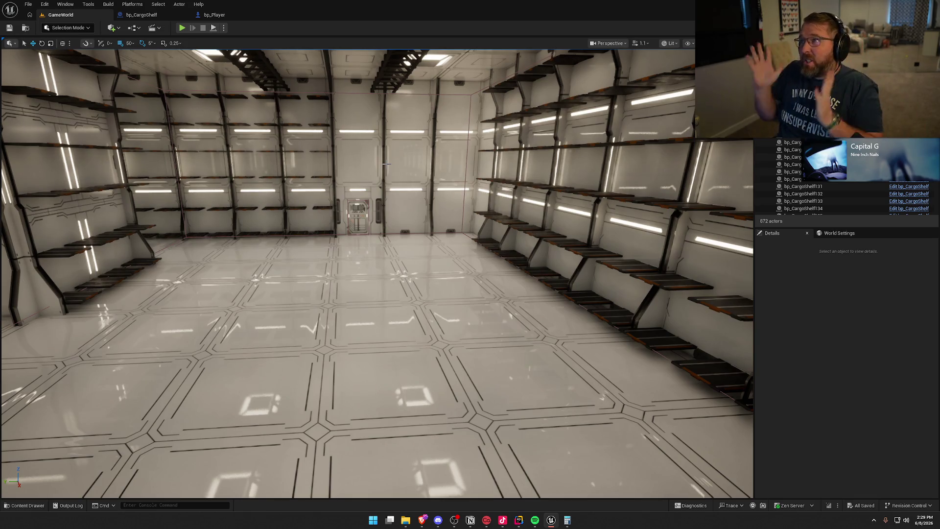
Select a shelf stack in the corridor and duplicate it 4 m over.
{"action": "left_click_drag", "start_coordinate": [385, 164], "coordinate": [382, 137]}
{"action": "mouse_move", "coordinate": [318, 195]}
{"action": "left_mouse_down"}
{"action": "mouse_move", "coordinate": [274, 181]}
{"action": "mouse_move", "coordinate": [309, 161]}
{"action": "mouse_move", "coordinate": [319, 195]}
{"action": "mouse_move", "coordinate": [274, 193]}
{"action": "left_mouse_up"}
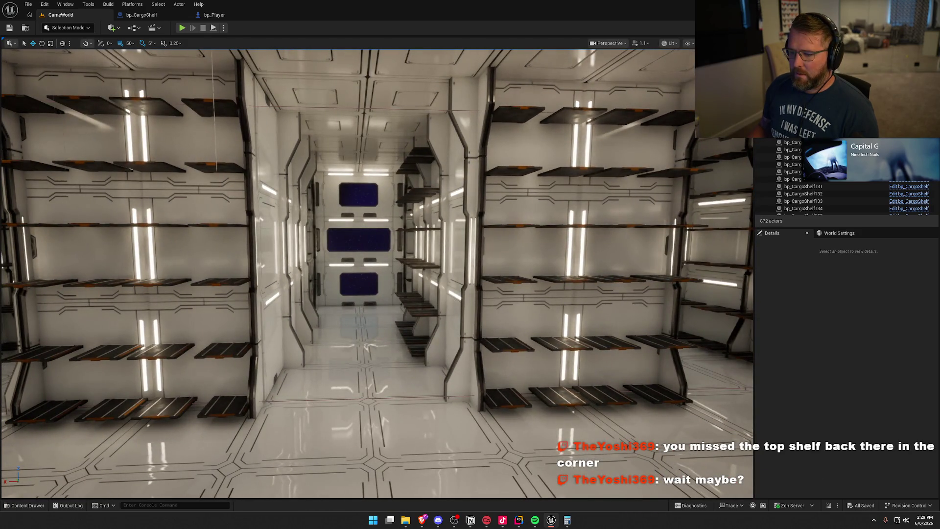
{"action": "left_click", "coordinate": [421, 265]}
{"action": "mouse_move", "coordinate": [420, 265]}
{"action": "left_mouse_down"}
{"action": "mouse_move", "coordinate": [422, 191]}
{"action": "mouse_move", "coordinate": [388, 242]}
{"action": "left_mouse_up"}
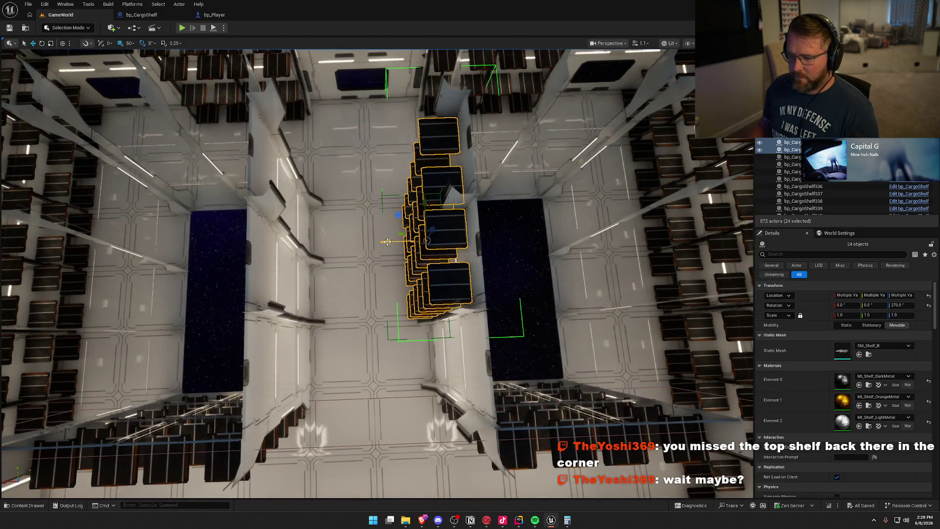
{"action": "left_click_drag", "start_coordinate": [326, 241], "coordinate": [231, 242]}
Turn the new stack 180°, shift it 1 m into place, and set grid snap to 10.
{"action": "mouse_move", "coordinate": [376, 257]}
{"action": "left_mouse_down"}
{"action": "mouse_move", "coordinate": [310, 260]}
{"action": "mouse_move", "coordinate": [259, 213]}
{"action": "left_mouse_up"}
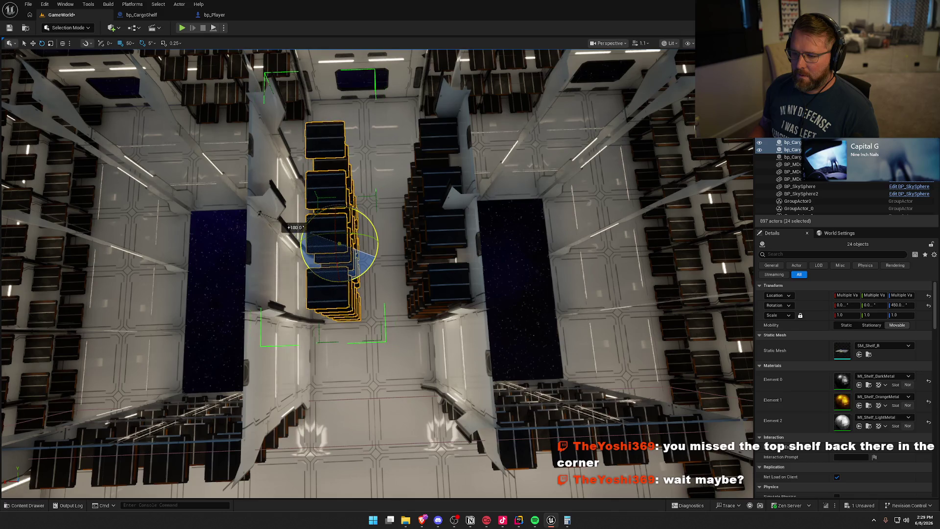
{"action": "mouse_move", "coordinate": [308, 245]}
{"action": "left_mouse_down"}
{"action": "mouse_move", "coordinate": [274, 247]}
{"action": "mouse_move", "coordinate": [369, 252]}
{"action": "left_mouse_up"}
{"action": "left_click", "coordinate": [131, 43]}
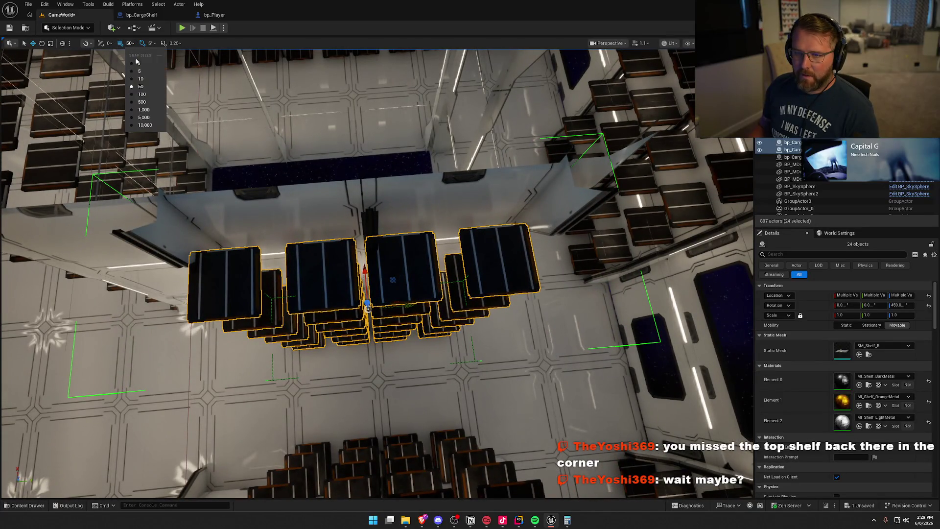
{"action": "left_click", "coordinate": [148, 81]}
{"action": "left_click_drag", "start_coordinate": [393, 279], "coordinate": [398, 214]}
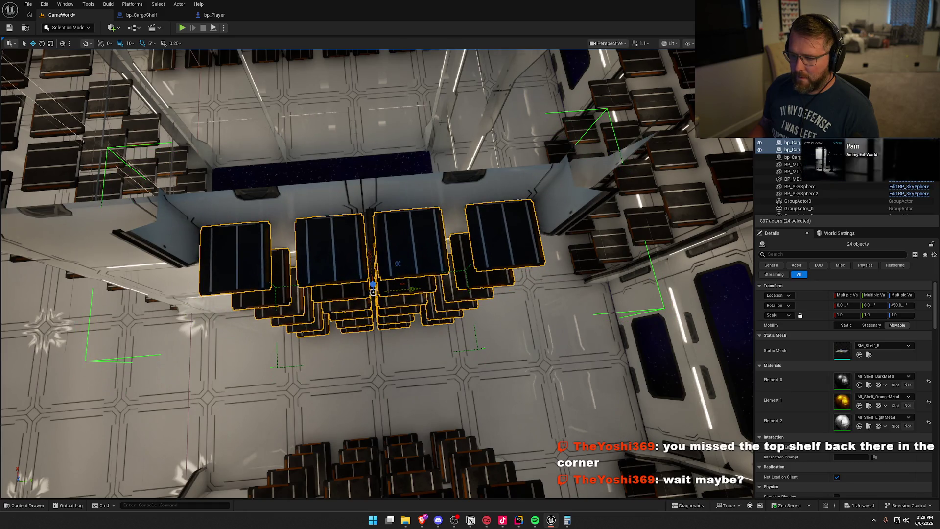
{"action": "key", "text": "Escape"}
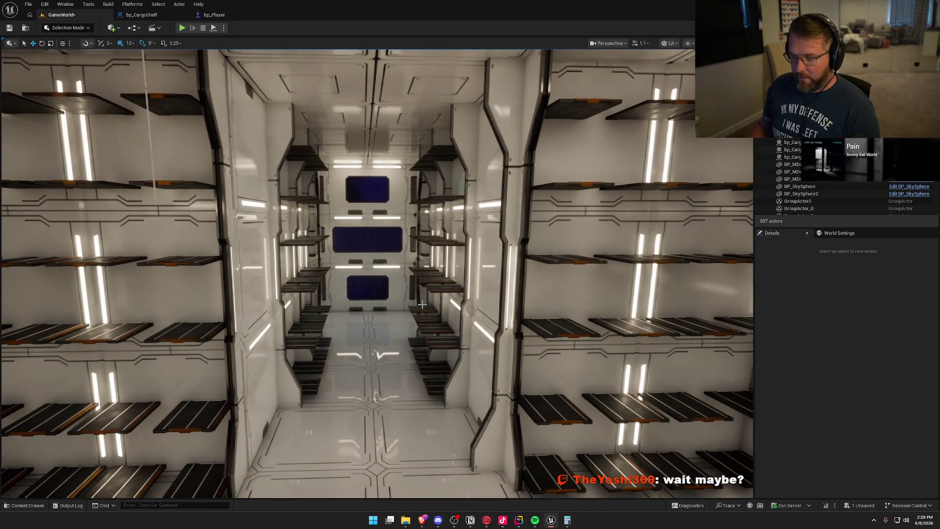
{"action": "mouse_move", "coordinate": [422, 305]}
{"action": "left_mouse_down"}
{"action": "mouse_move", "coordinate": [333, 267]}
{"action": "mouse_move", "coordinate": [357, 270]}
{"action": "mouse_move", "coordinate": [322, 269]}
{"action": "left_mouse_up"}
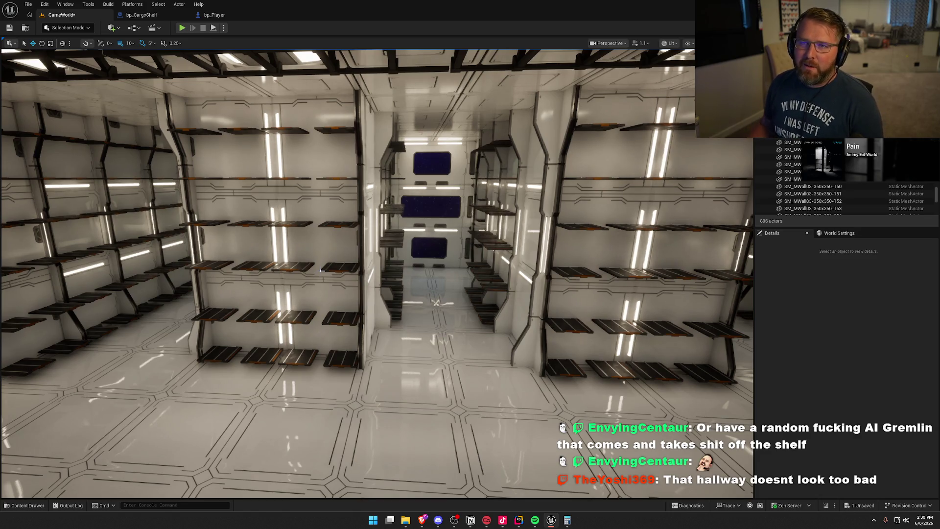
{"action": "key", "text": "w"}
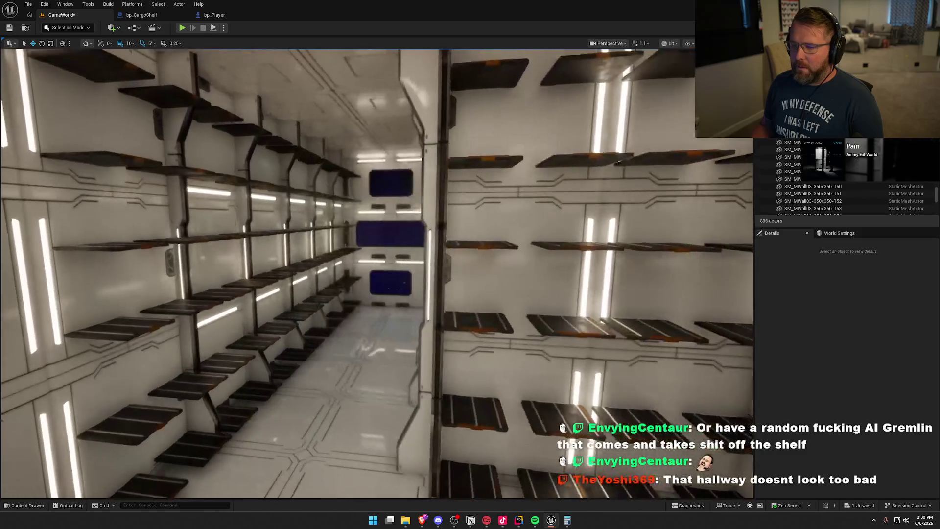
{"action": "key", "text": "w"}
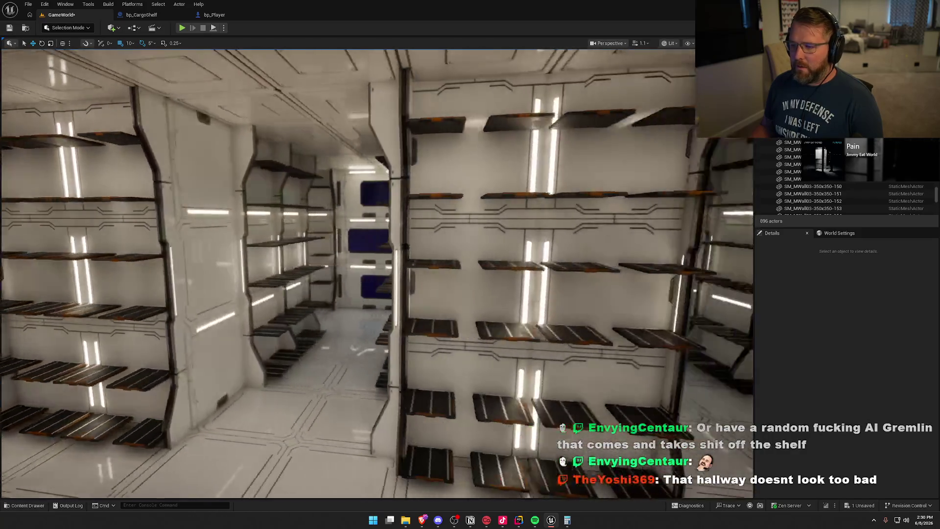
{"action": "key", "text": "w"}
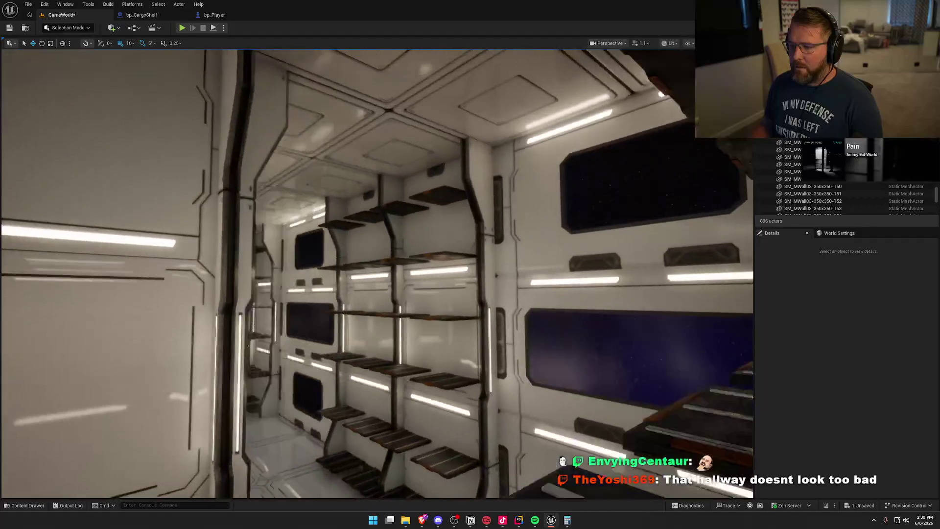
{"action": "key", "text": "w"}
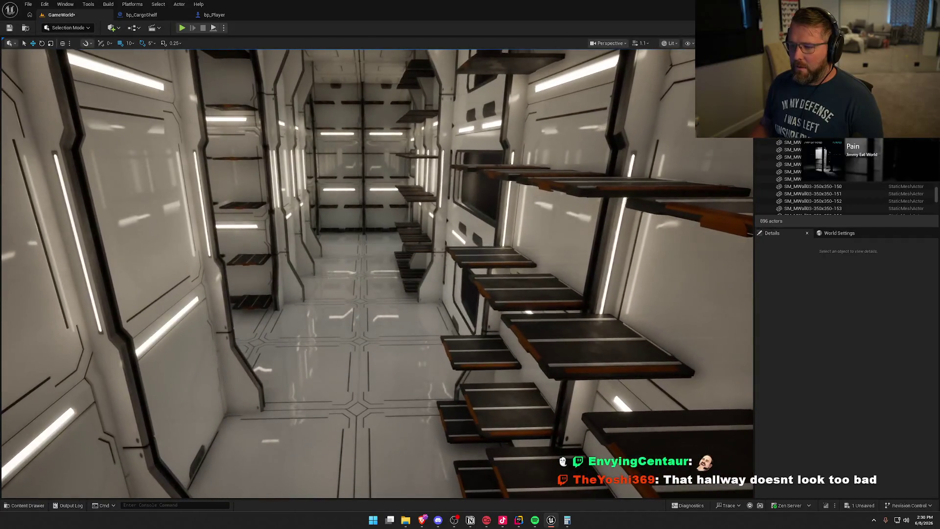
{"action": "key", "text": "w"}
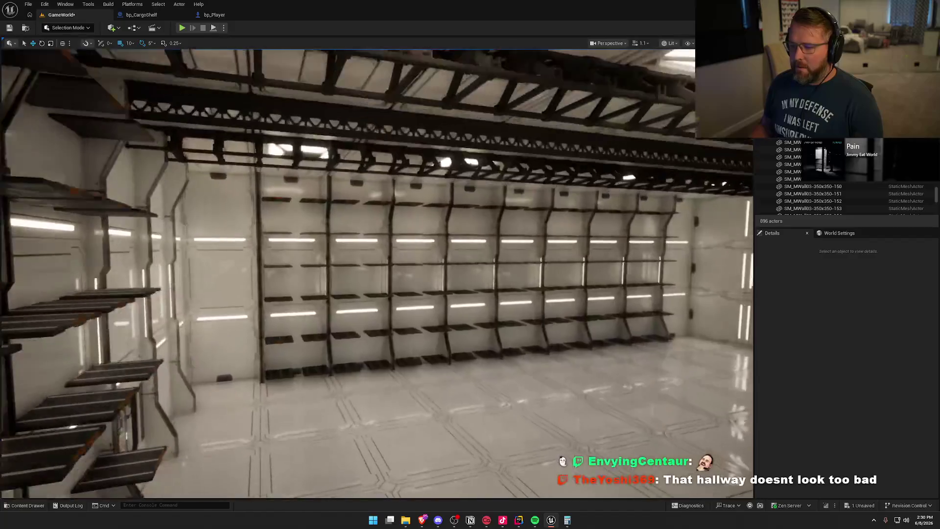
{"action": "key", "text": "w"}
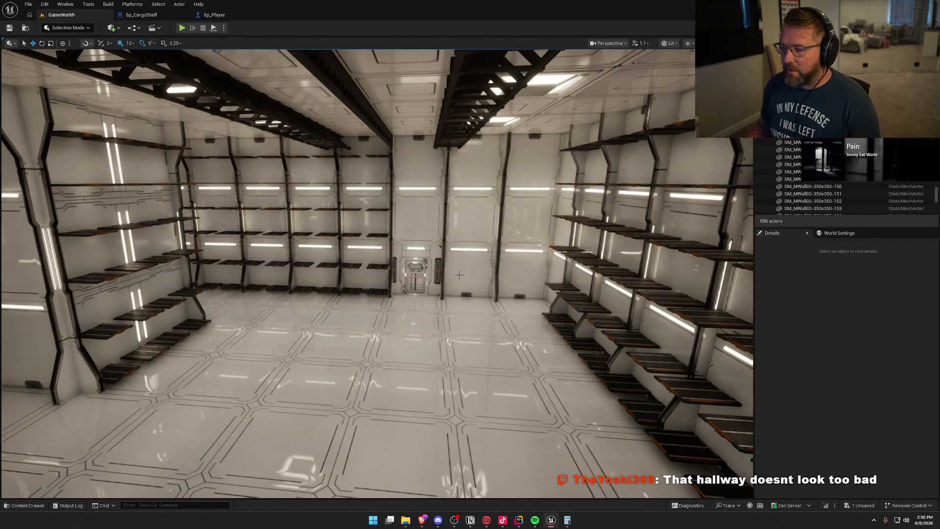
{"action": "left_click", "coordinate": [378, 210]}
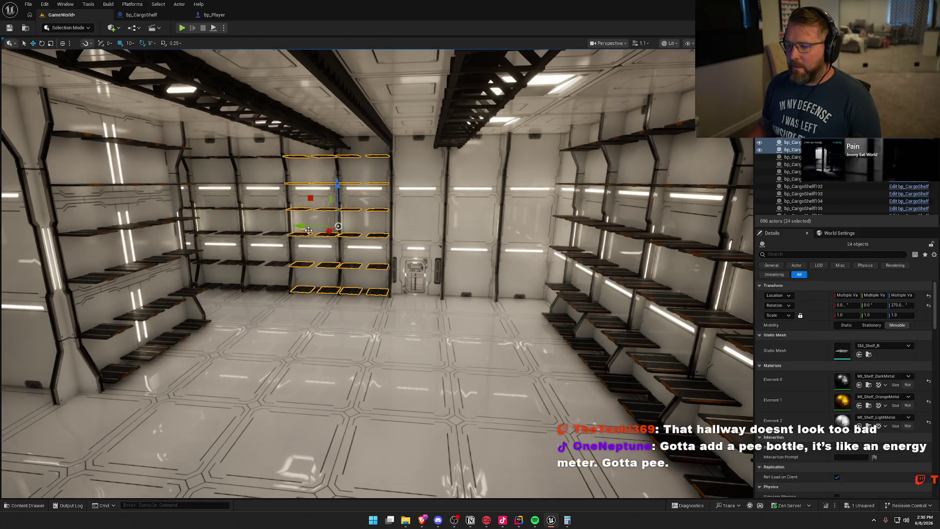
Duplicate the shelf block further along the wall and save the level.
{"action": "left_click_drag", "start_coordinate": [300, 226], "coordinate": [492, 235]}
{"action": "key", "text": "f"}
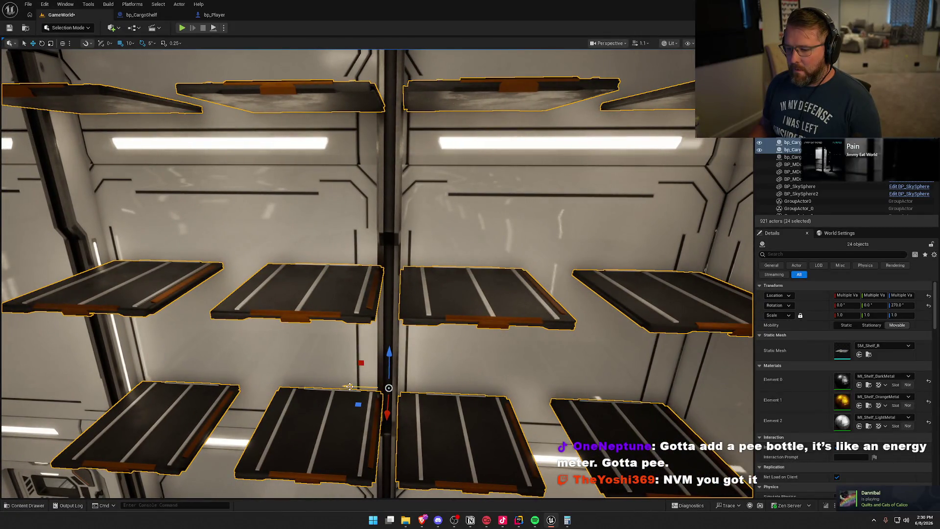
{"action": "key", "text": "Escape"}
{"action": "mouse_move", "coordinate": [483, 300]}
{"action": "left_mouse_down"}
{"action": "mouse_move", "coordinate": [443, 300]}
{"action": "mouse_move", "coordinate": [449, 282]}
{"action": "mouse_move", "coordinate": [439, 283]}
{"action": "mouse_move", "coordinate": [483, 299]}
{"action": "left_mouse_up"}
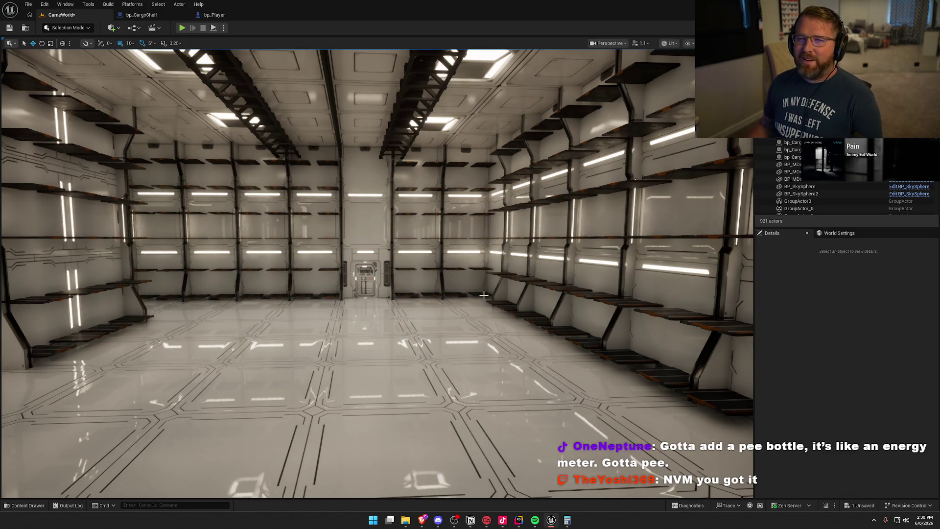
{"action": "mouse_move", "coordinate": [483, 300]}
{"action": "left_mouse_down"}
{"action": "mouse_move", "coordinate": [483, 281]}
{"action": "mouse_move", "coordinate": [483, 313]}
{"action": "left_mouse_up"}
{"action": "key", "text": "ctrl+s"}
Select a 24-shelf block on the back wall, paste a copy, and review the corridor walls.
{"action": "mouse_move", "coordinate": [444, 214]}
{"action": "left_mouse_down"}
{"action": "mouse_move", "coordinate": [440, 243]}
{"action": "mouse_move", "coordinate": [444, 213]}
{"action": "left_mouse_up"}
{"action": "left_click", "coordinate": [445, 213]}
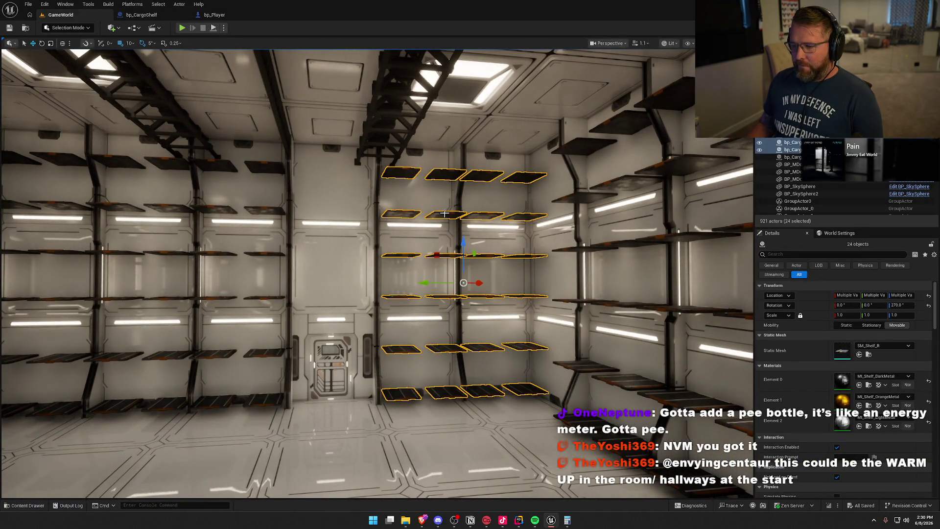
{"action": "left_click_drag", "start_coordinate": [436, 227], "coordinate": [387, 229]}
{"action": "key", "text": "ctrl+v"}
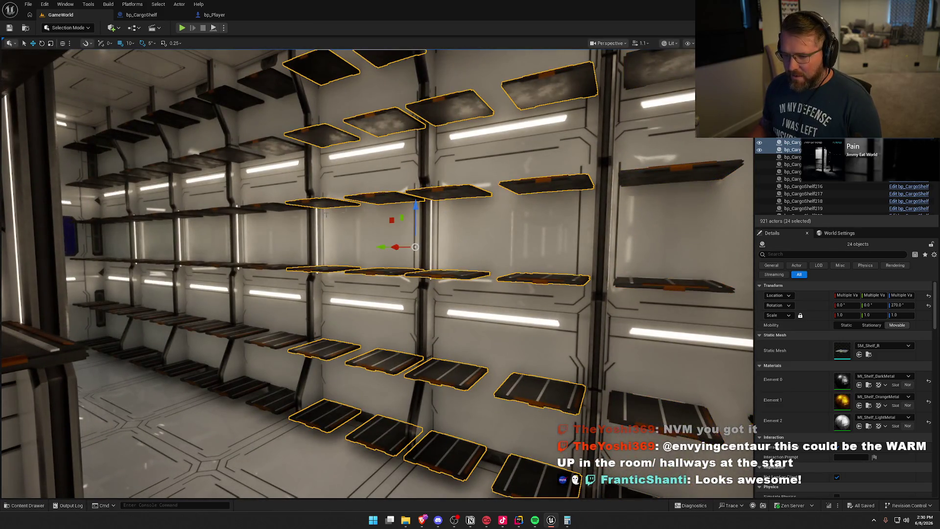
{"action": "mouse_move", "coordinate": [270, 208]}
{"action": "left_mouse_down"}
{"action": "mouse_move", "coordinate": [345, 226]}
{"action": "mouse_move", "coordinate": [389, 224]}
{"action": "left_mouse_up"}
{"action": "mouse_move", "coordinate": [444, 244]}
{"action": "left_mouse_down"}
{"action": "mouse_move", "coordinate": [421, 244]}
{"action": "mouse_move", "coordinate": [461, 252]}
{"action": "left_mouse_up"}
{"action": "left_click_drag", "start_coordinate": [382, 240], "coordinate": [308, 248]}
{"action": "left_click", "coordinate": [463, 274]}
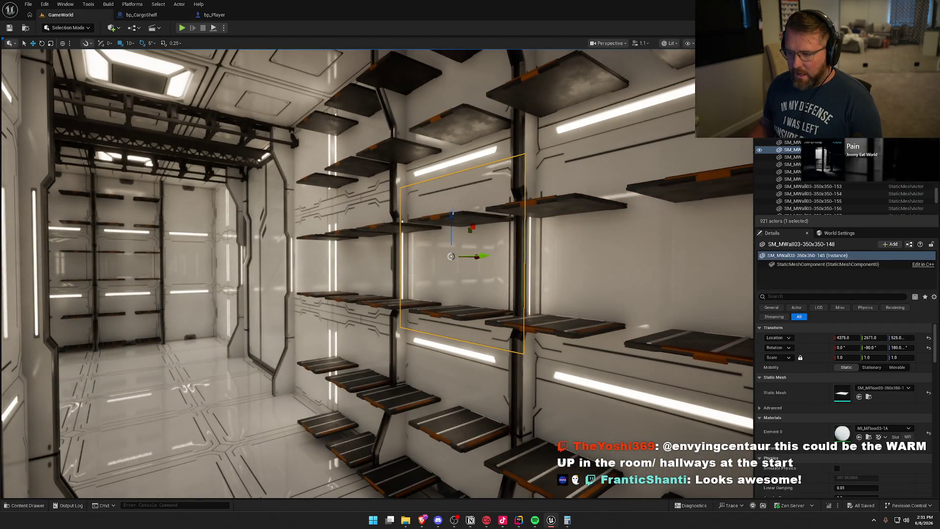
{"action": "key", "text": "ctrl+z"}
{"action": "mouse_move", "coordinate": [461, 216]}
{"action": "left_mouse_down"}
{"action": "mouse_move", "coordinate": [492, 205]}
{"action": "mouse_move", "coordinate": [483, 228]}
{"action": "mouse_move", "coordinate": [495, 228]}
{"action": "mouse_move", "coordinate": [277, 251]}
{"action": "mouse_move", "coordinate": [342, 248]}
{"action": "mouse_move", "coordinate": [320, 234]}
{"action": "left_mouse_up"}
{"action": "key", "text": "Escape"}
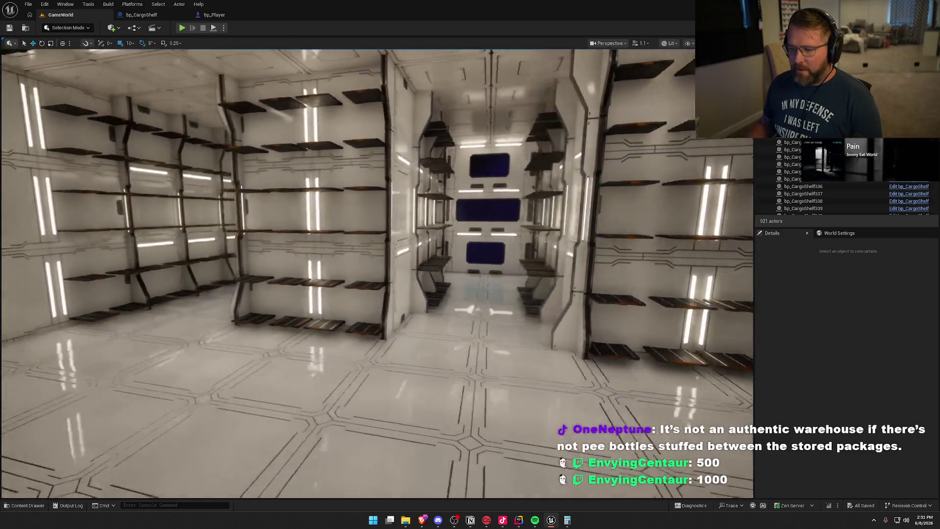
{"action": "mouse_move", "coordinate": [321, 233]}
{"action": "left_mouse_down"}
{"action": "mouse_move", "coordinate": [397, 233]}
{"action": "mouse_move", "coordinate": [352, 234]}
{"action": "left_mouse_up"}
{"action": "left_click", "coordinate": [493, 291]}
{"action": "key", "text": "Escape"}
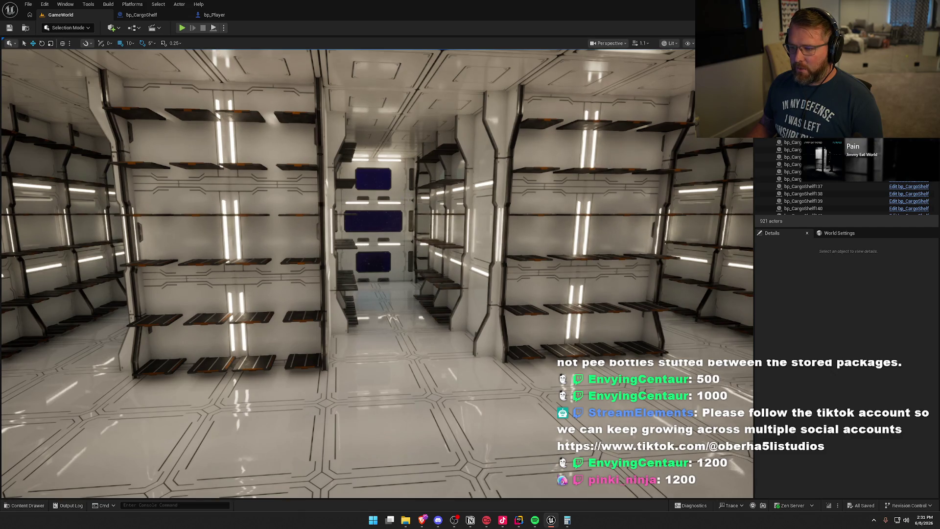
{"action": "mouse_move", "coordinate": [353, 233]}
{"action": "left_mouse_down"}
{"action": "mouse_move", "coordinate": [406, 230]}
{"action": "mouse_move", "coordinate": [395, 223]}
{"action": "left_mouse_up"}
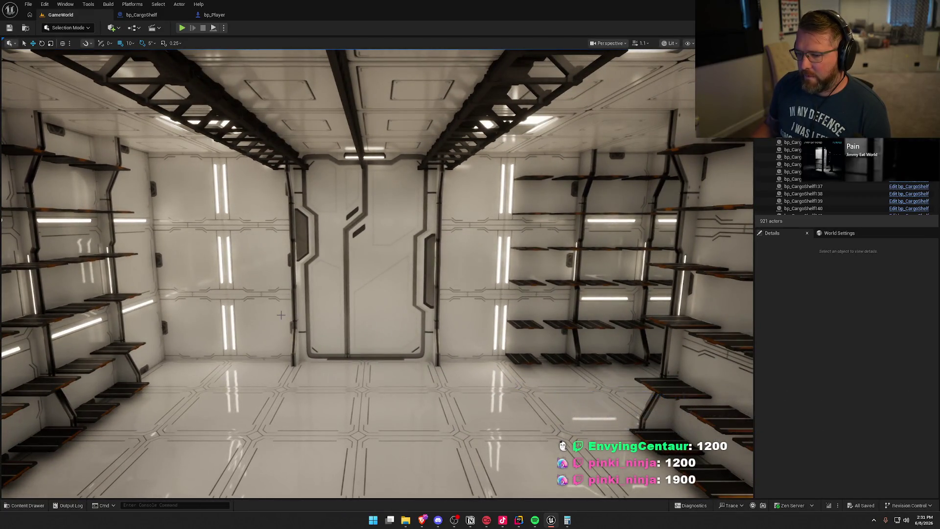
Copy the right-wall shelf block to the left wall, then delete the misplaced copy.
{"action": "left_click", "coordinate": [536, 249]}
{"action": "scroll", "coordinate": [536, 248], "scroll_direction": "down", "scroll_amount": 5}
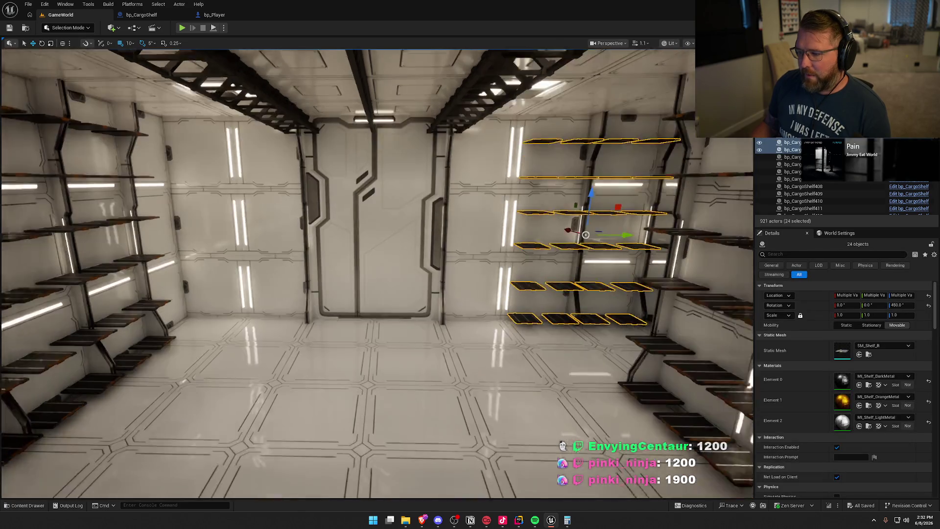
{"action": "left_click_drag", "start_coordinate": [414, 243], "coordinate": [88, 239]}
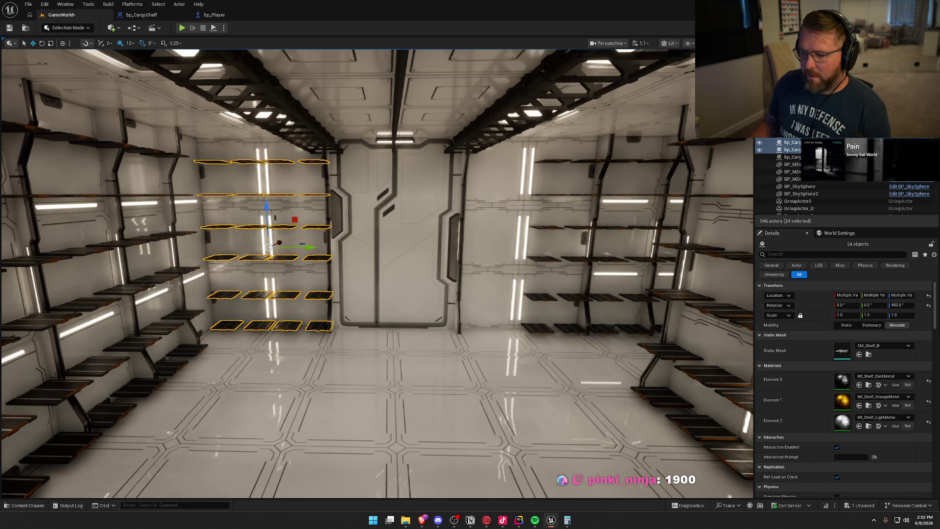
{"action": "key", "text": "Delete"}
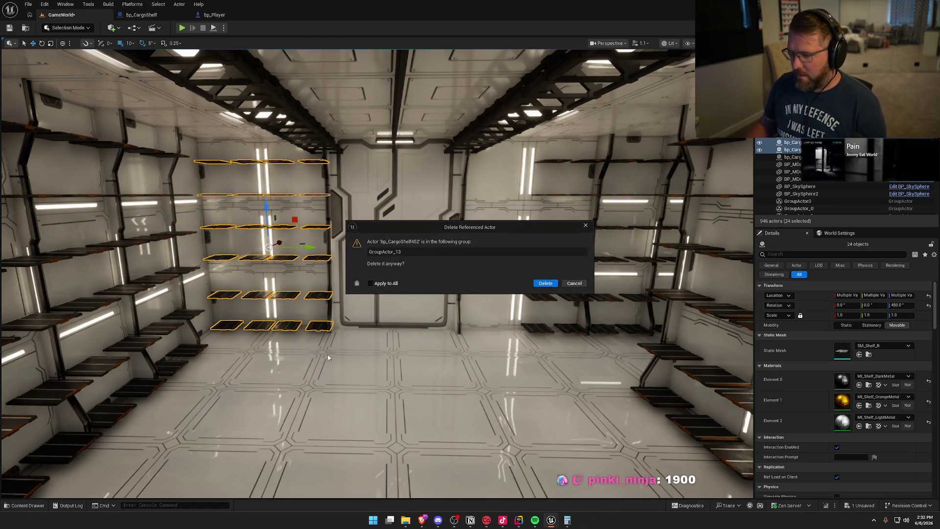
{"action": "left_click", "coordinate": [546, 283]}
Copy the door pilaster about 7 m left at snap 50, then nudge it 40 cm at snap 10.
{"action": "left_click", "coordinate": [131, 43]}
{"action": "left_click", "coordinate": [141, 86]}
{"action": "left_click", "coordinate": [329, 229]}
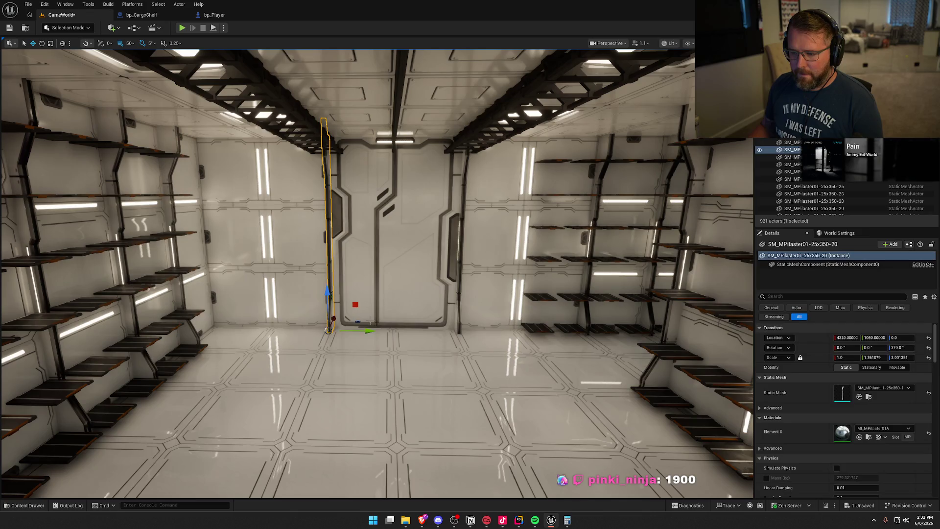
{"action": "mouse_move", "coordinate": [369, 330]}
{"action": "left_mouse_down"}
{"action": "mouse_move", "coordinate": [246, 329]}
{"action": "mouse_move", "coordinate": [206, 304]}
{"action": "left_mouse_up"}
{"action": "left_click", "coordinate": [128, 43]}
{"action": "left_click", "coordinate": [146, 80]}
{"action": "mouse_move", "coordinate": [342, 462]}
{"action": "left_mouse_down"}
{"action": "mouse_move", "coordinate": [327, 463]}
{"action": "mouse_move", "coordinate": [319, 437]}
{"action": "mouse_move", "coordinate": [293, 470]}
{"action": "mouse_move", "coordinate": [552, 296]}
{"action": "left_mouse_up"}
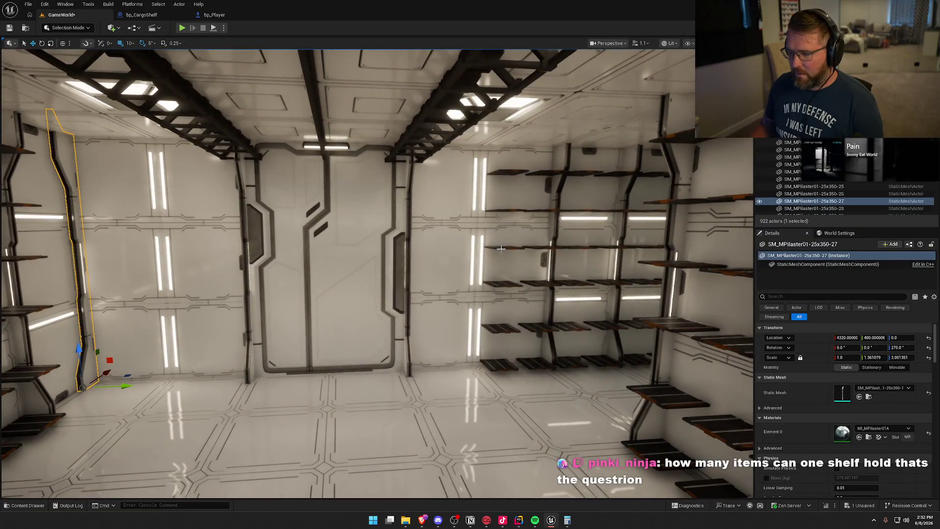
Copy the 24 shelves right of the door to its left at snap 50, and save.
{"action": "left_click_drag", "start_coordinate": [470, 161], "coordinate": [652, 377]}
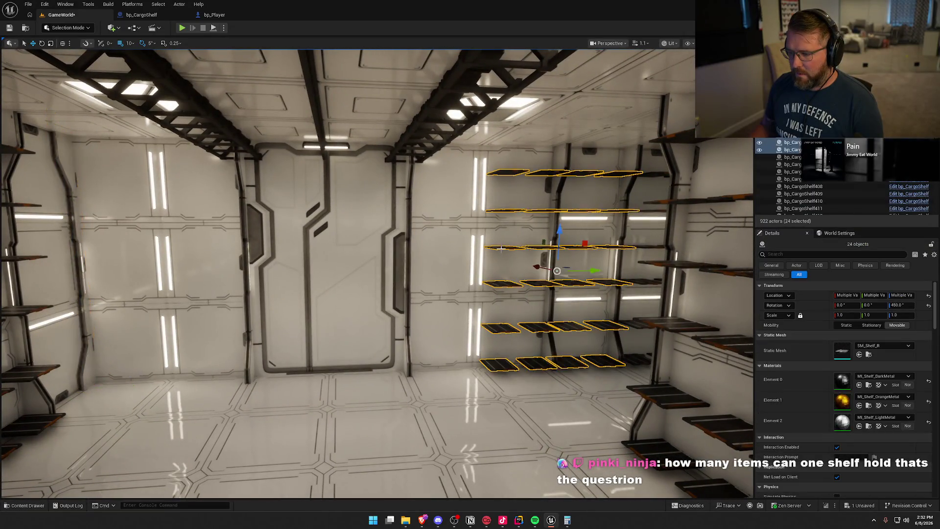
{"action": "left_click", "coordinate": [129, 44]}
{"action": "left_click", "coordinate": [145, 84]}
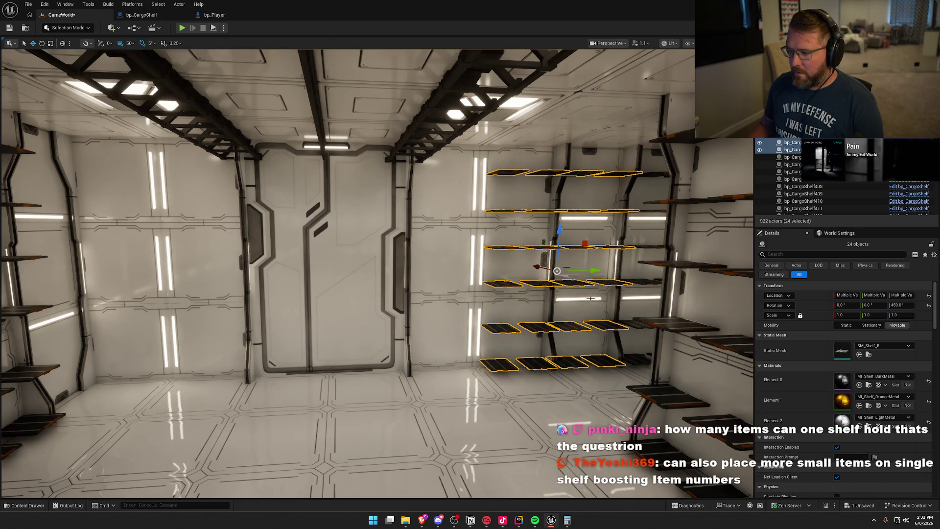
{"action": "mouse_move", "coordinate": [594, 270]}
{"action": "left_mouse_down"}
{"action": "mouse_move", "coordinate": [247, 270]}
{"action": "mouse_move", "coordinate": [313, 270]}
{"action": "left_mouse_up"}
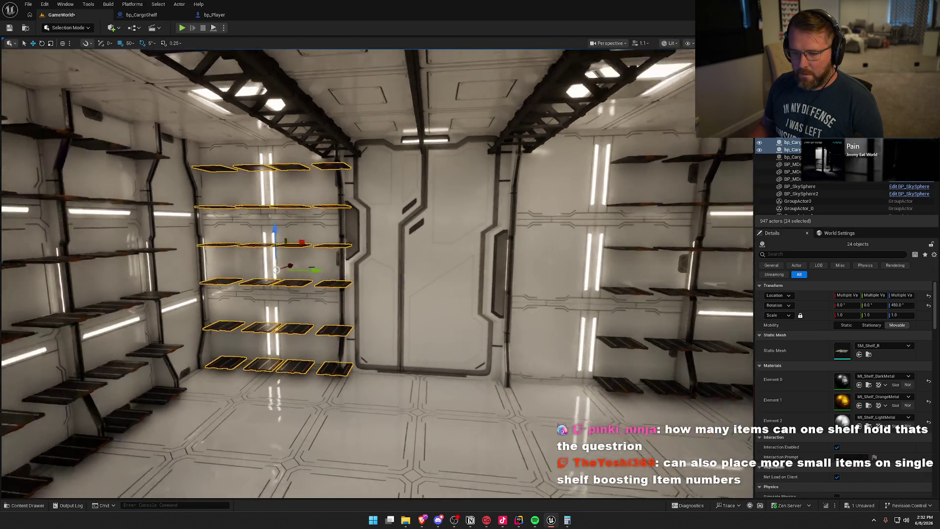
{"action": "scroll", "coordinate": [348, 274], "scroll_direction": "up", "scroll_amount": 5}
{"action": "scroll", "coordinate": [347, 274], "scroll_direction": "down", "scroll_amount": 3}
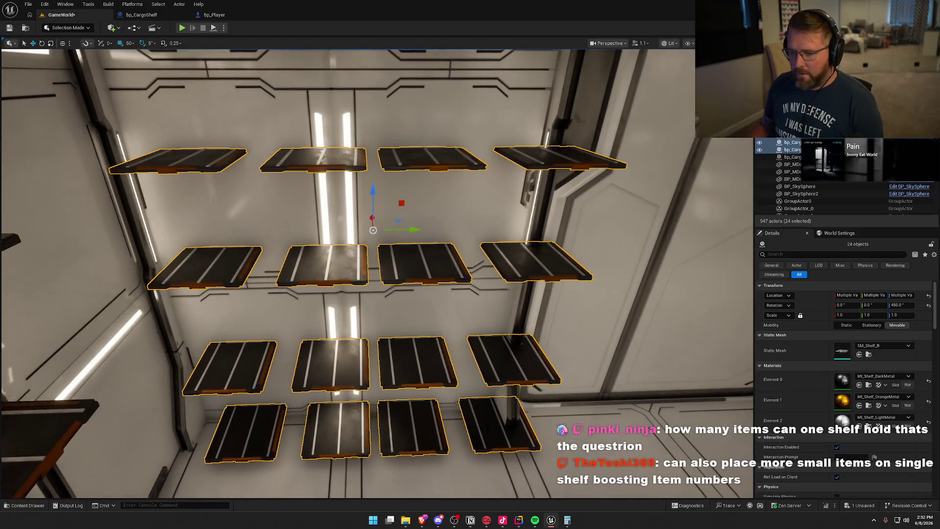
{"action": "left_click", "coordinate": [130, 43]}
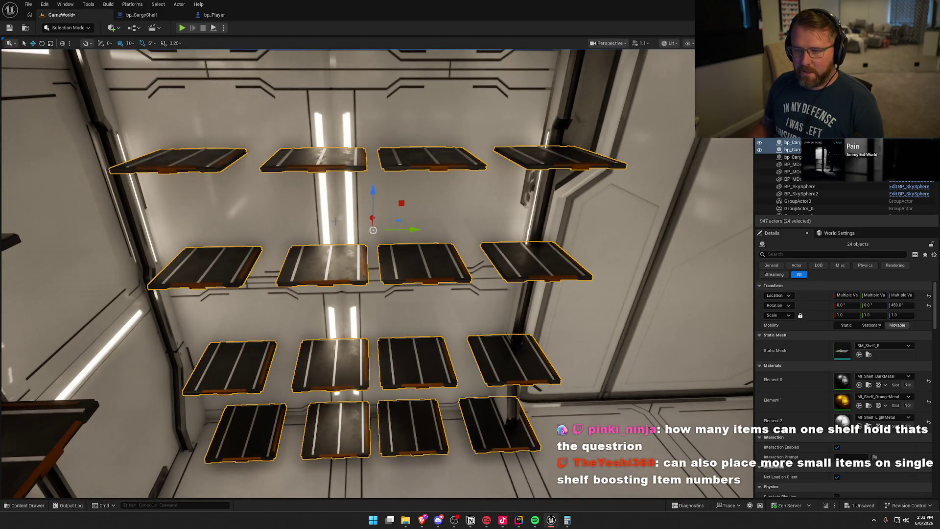
{"action": "mouse_move", "coordinate": [398, 239]}
{"action": "left_mouse_down"}
{"action": "mouse_move", "coordinate": [389, 240]}
{"action": "mouse_move", "coordinate": [398, 231]}
{"action": "mouse_move", "coordinate": [391, 228]}
{"action": "mouse_move", "coordinate": [294, 223]}
{"action": "mouse_move", "coordinate": [294, 199]}
{"action": "mouse_move", "coordinate": [201, 198]}
{"action": "mouse_move", "coordinate": [488, 362]}
{"action": "left_mouse_up"}
{"action": "key", "text": "ctrl+s"}
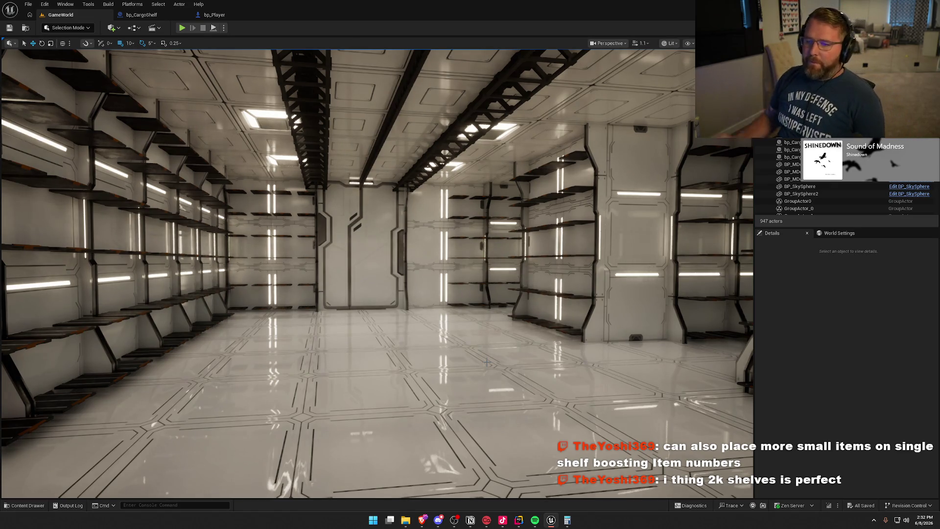
{"action": "mouse_move", "coordinate": [498, 358]}
{"action": "left_mouse_down"}
{"action": "mouse_move", "coordinate": [498, 345]}
{"action": "mouse_move", "coordinate": [675, 337]}
{"action": "mouse_move", "coordinate": [711, 323]}
{"action": "mouse_move", "coordinate": [711, 353]}
{"action": "left_mouse_up"}
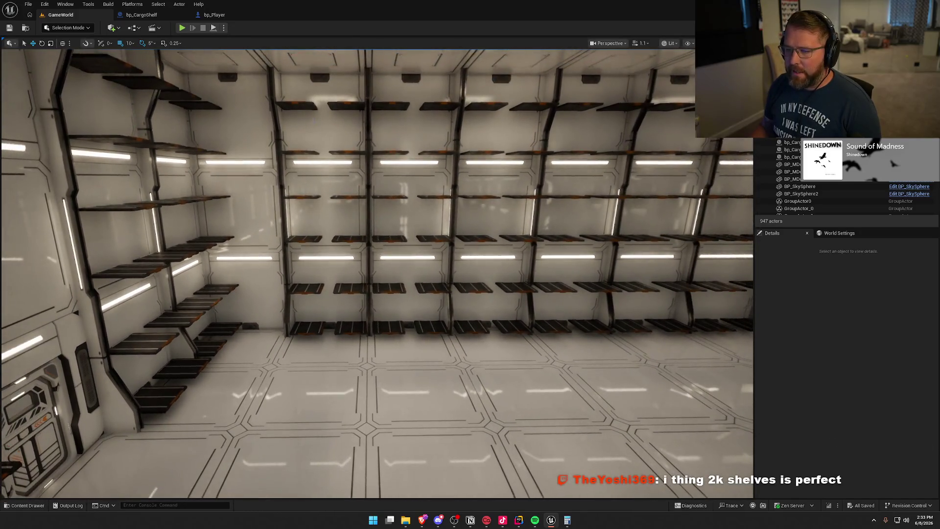
{"action": "left_click", "coordinate": [298, 106]}
{"action": "key", "text": "ctrl+z"}
{"action": "key", "text": "f"}
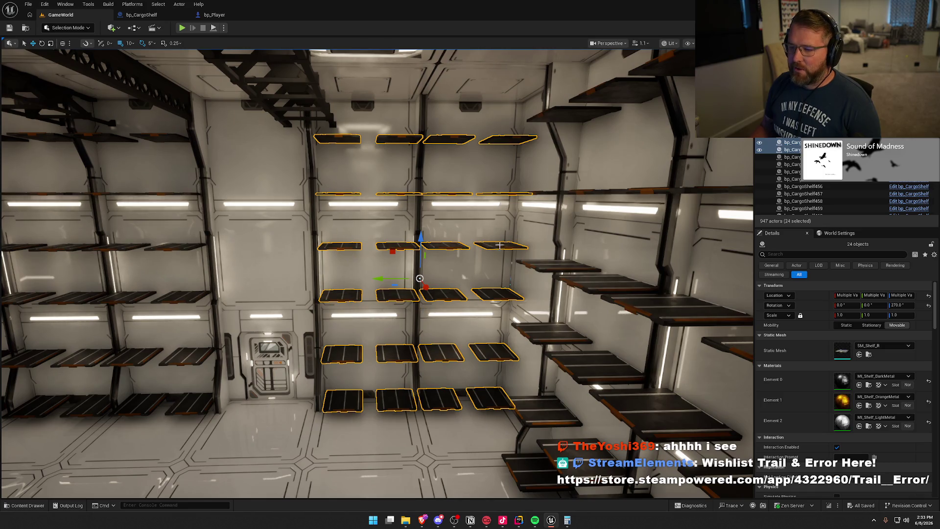
{"action": "mouse_move", "coordinate": [369, 304]}
{"action": "left_mouse_down"}
{"action": "mouse_move", "coordinate": [382, 313]}
{"action": "mouse_move", "coordinate": [421, 297]}
{"action": "mouse_move", "coordinate": [394, 282]}
{"action": "left_mouse_up"}
{"action": "key", "text": "Escape"}
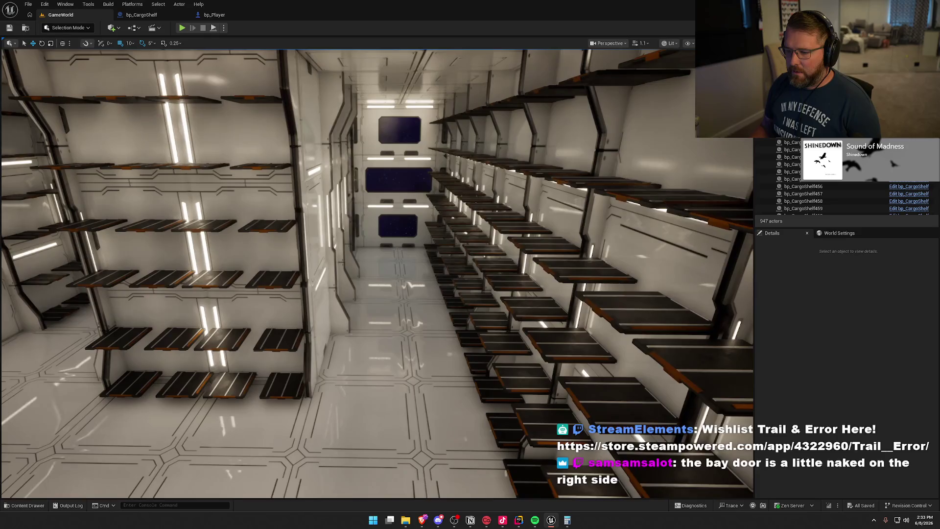
Fly to the bay door, then start Play In Editor with Alt+P and walk forward.
{"action": "key", "text": "w"}
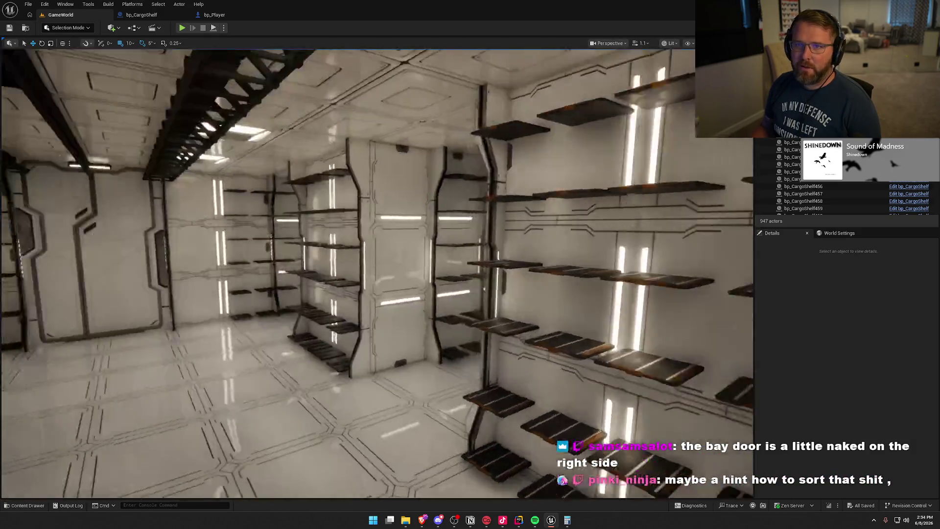
{"action": "left_click_drag", "start_coordinate": [405, 270], "coordinate": [343, 270]}
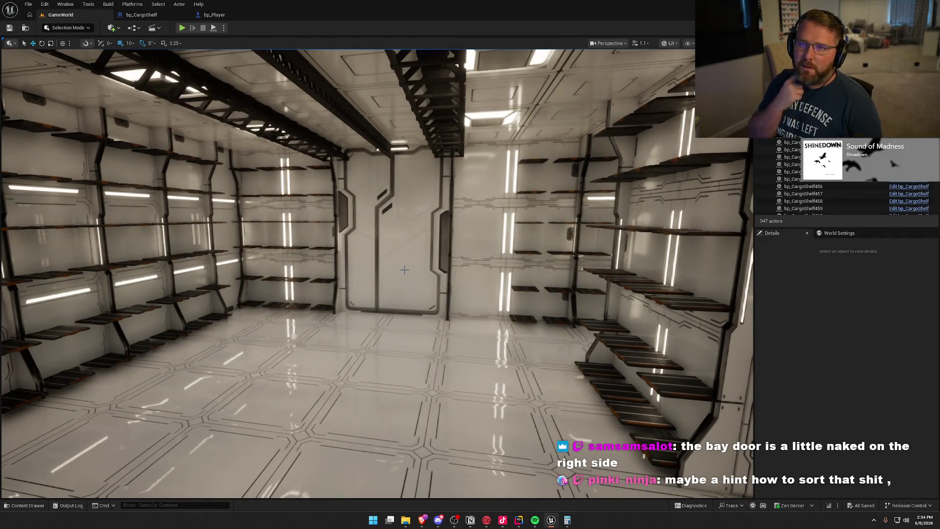
{"action": "left_click_drag", "start_coordinate": [493, 238], "coordinate": [333, 241]}
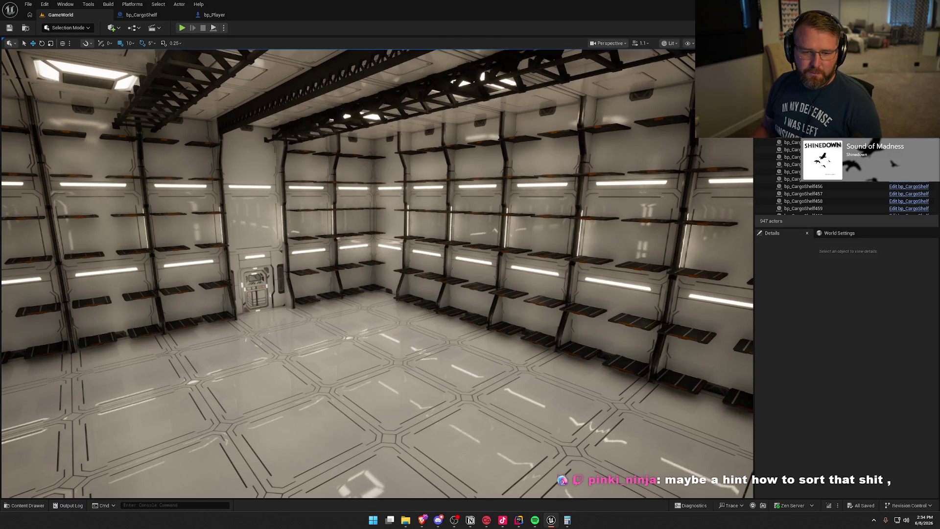
{"action": "mouse_move", "coordinate": [359, 314]}
{"action": "left_mouse_down"}
{"action": "mouse_move", "coordinate": [306, 260]}
{"action": "mouse_move", "coordinate": [636, 301]}
{"action": "left_mouse_up"}
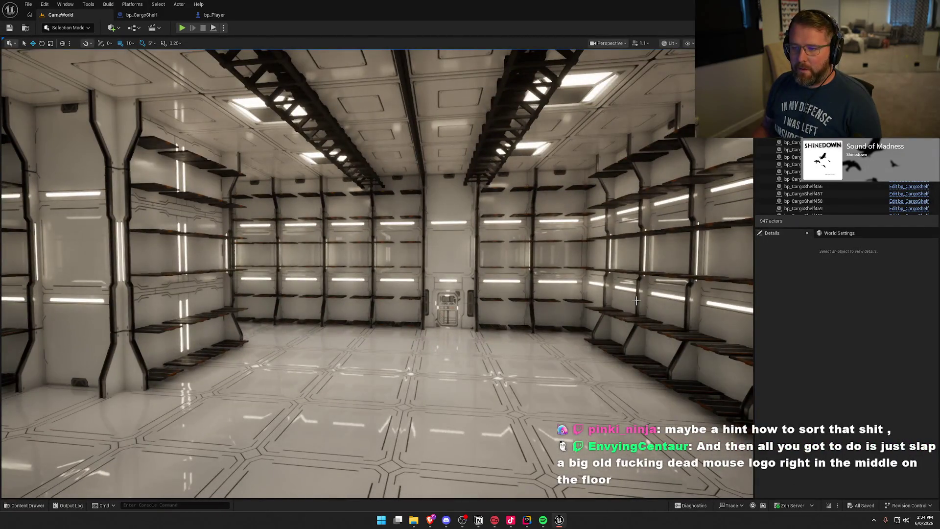
{"action": "key", "text": "alt+p"}
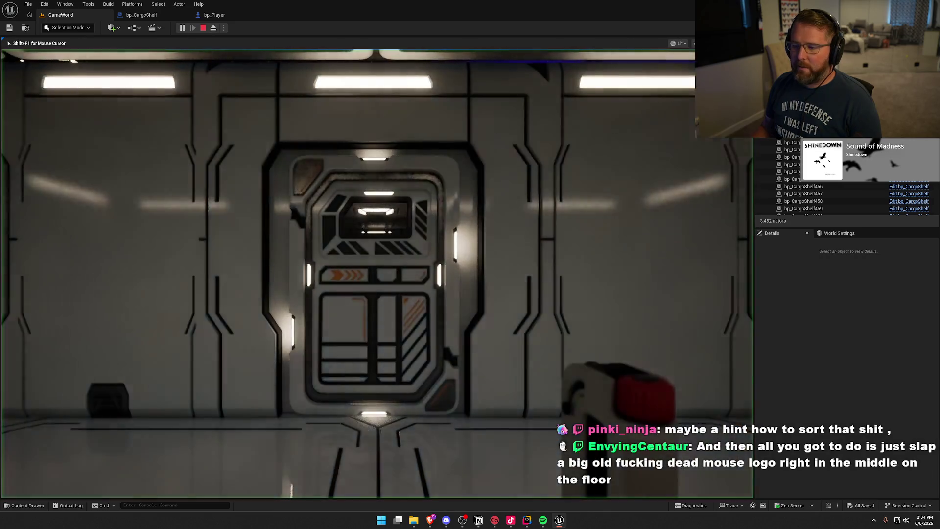
{"action": "key", "text": "w"}
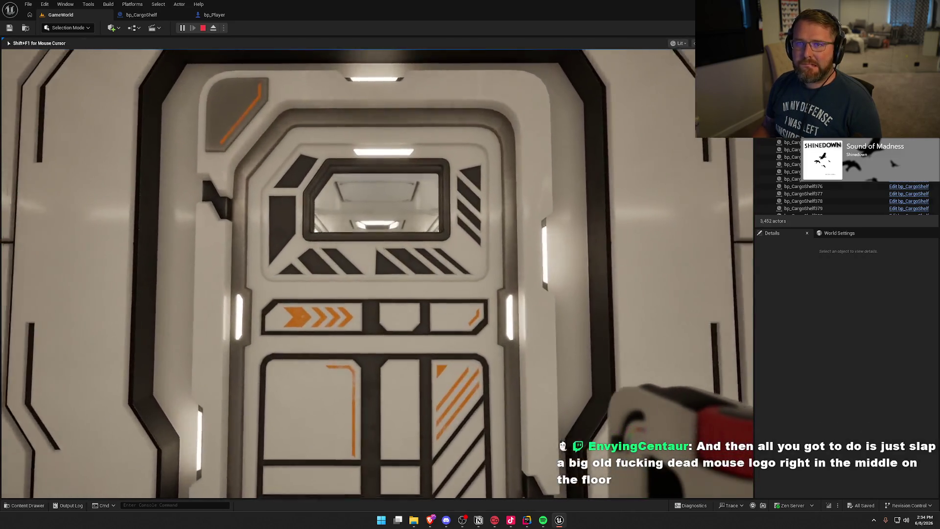